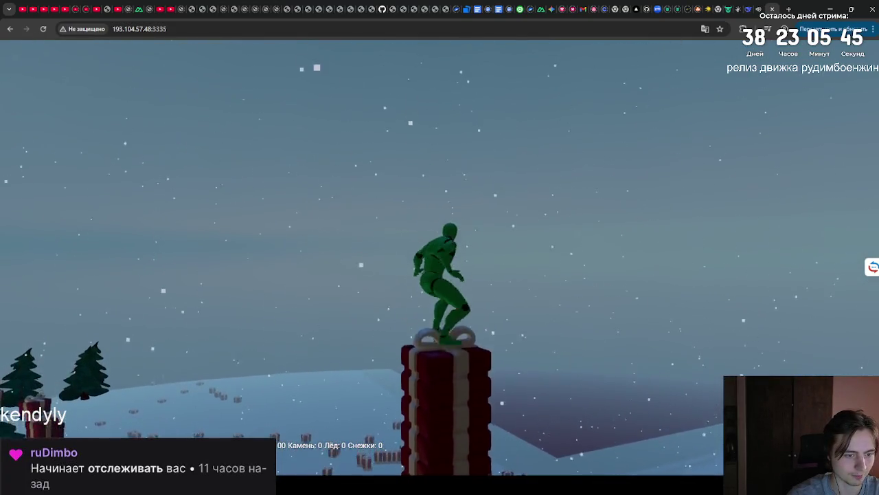
# Jump the character onto the gift box, then leap off the top of the stack.
pyautogui.press('space')
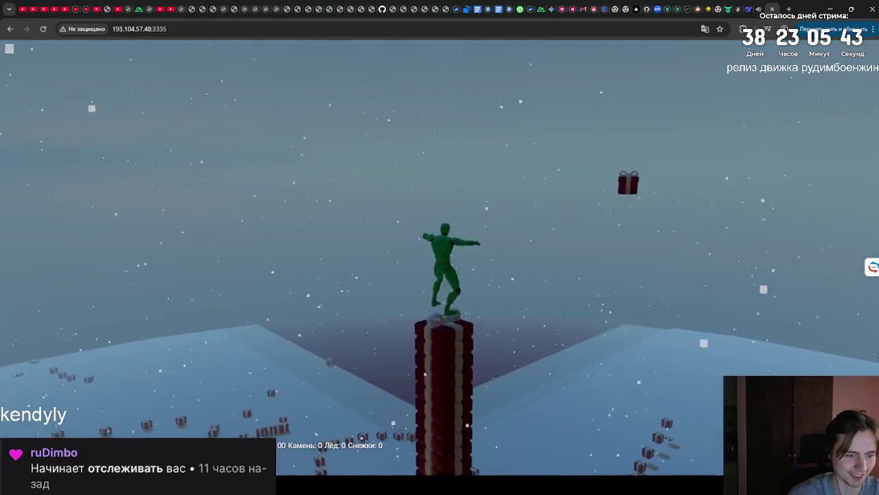
pyautogui.press('space')
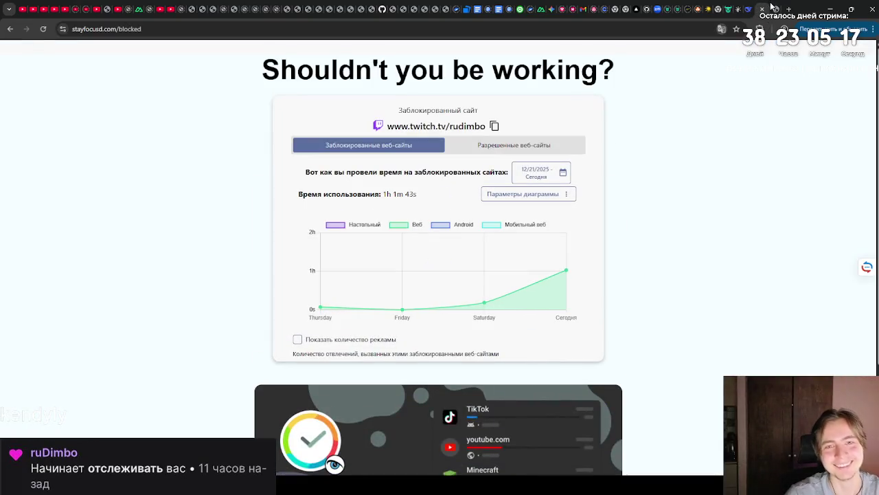
# Close the StayFocusd blocked-site tab.
pyautogui.click(772, 7)
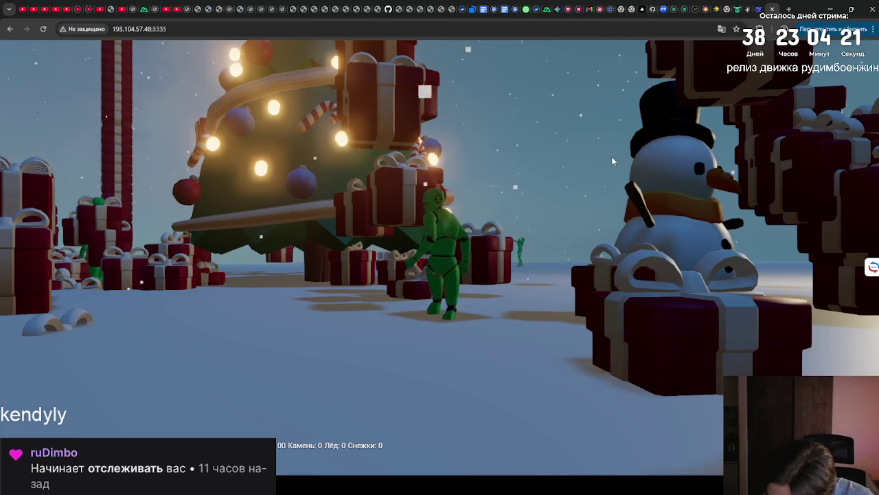
# Walk and jump the character past the snowman, around the Christmas tree toward the lamp post.
pyautogui.press('w')
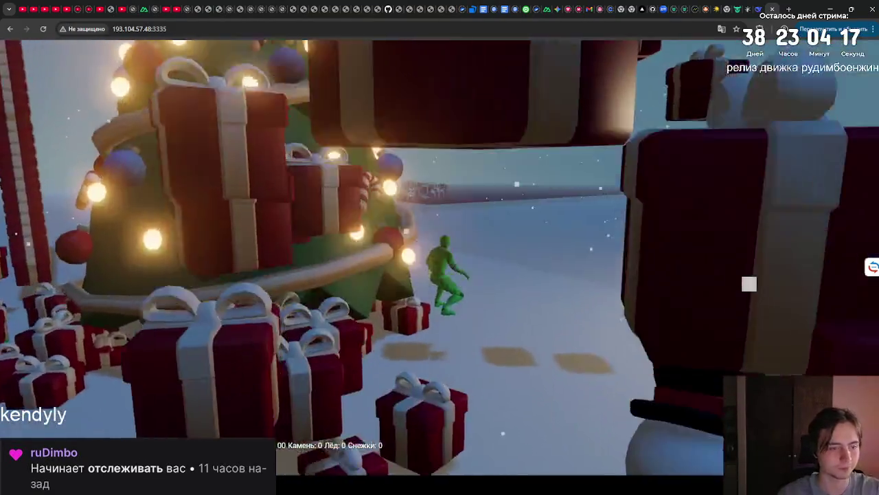
pyautogui.press('space')
pyautogui.press('w')
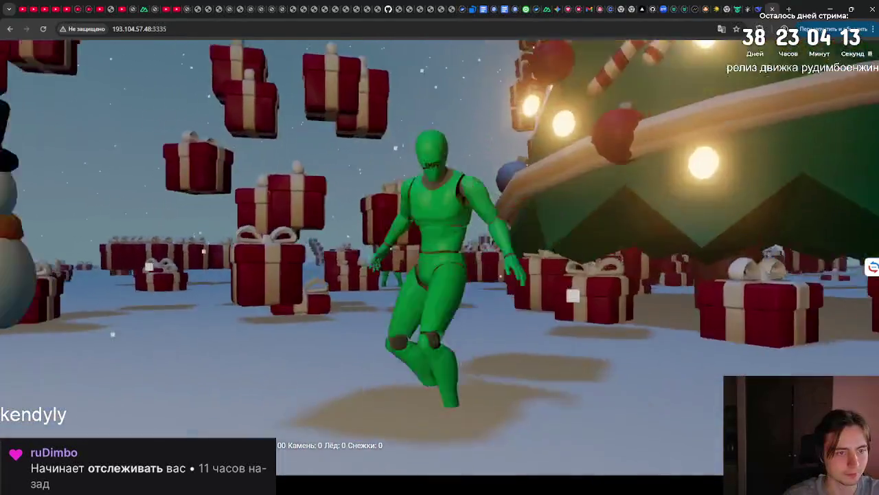
pyautogui.press('space')
pyautogui.press('a')
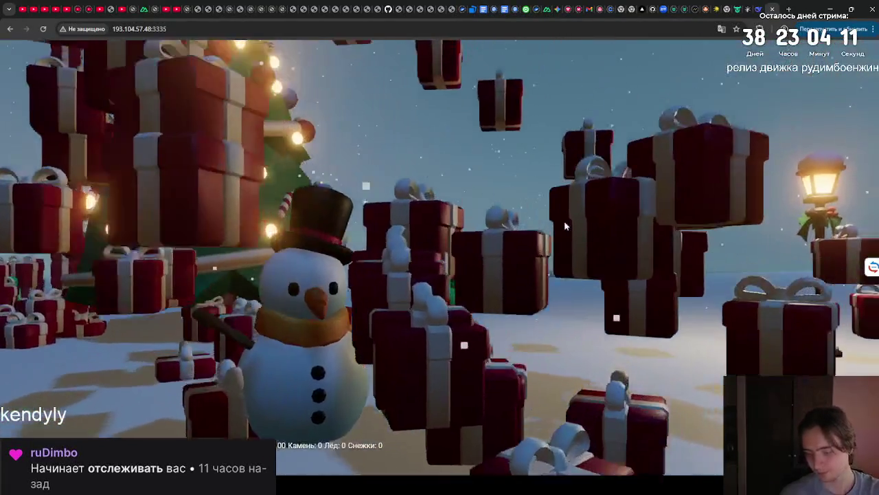
pyautogui.press('s')
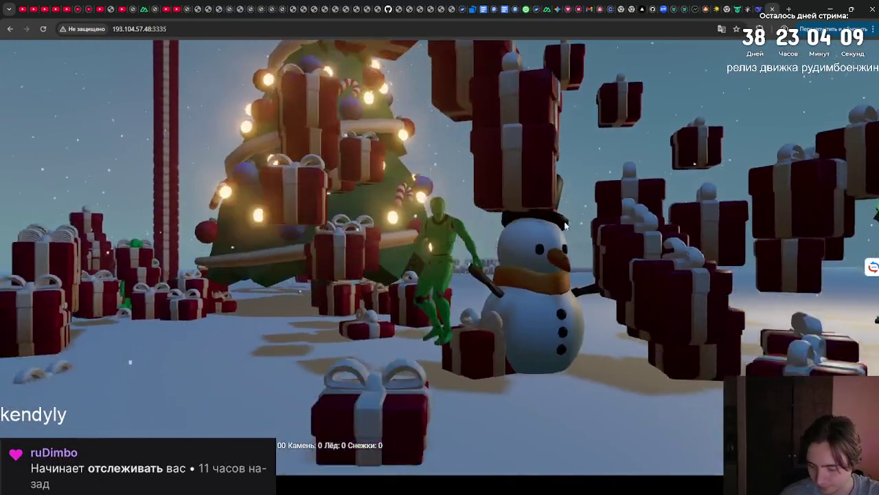
pyautogui.press('s')
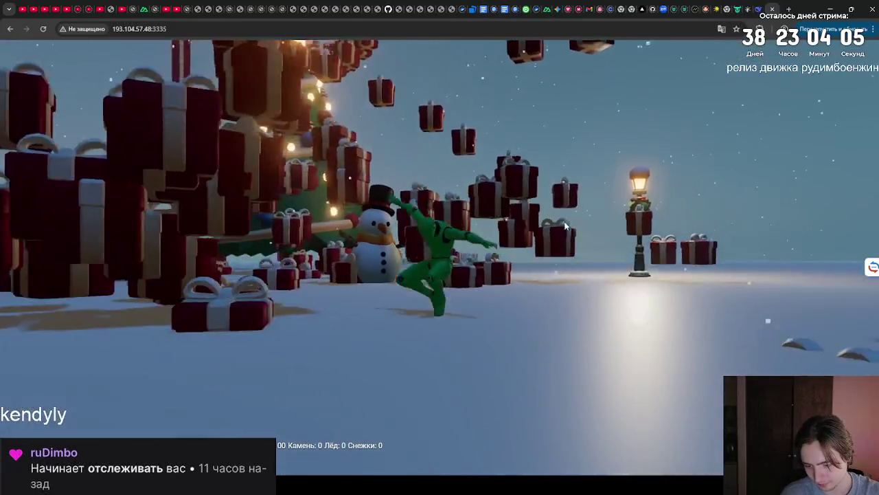
pyautogui.press('space')
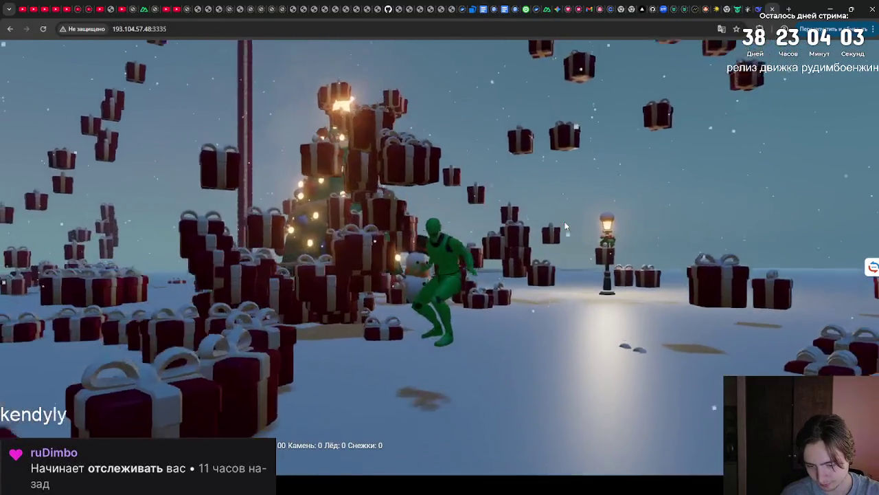
pyautogui.press('space')
pyautogui.press('space')
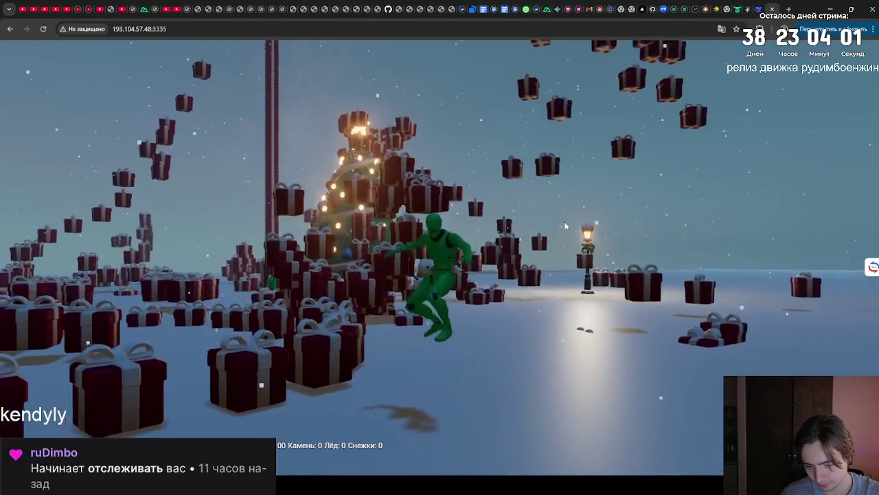
pyautogui.press('space')
pyautogui.press('w')
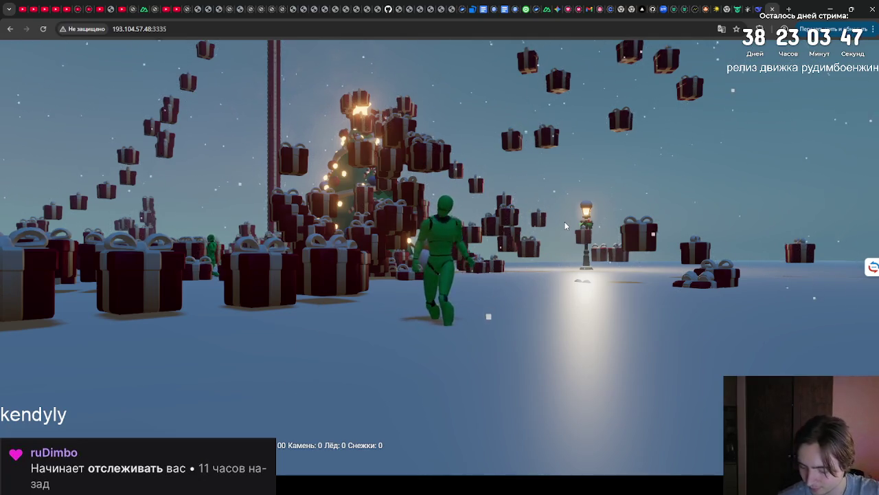
# Lock the camera, run and jump across the field of presents, then reload the page.
pyautogui.click(565, 225)
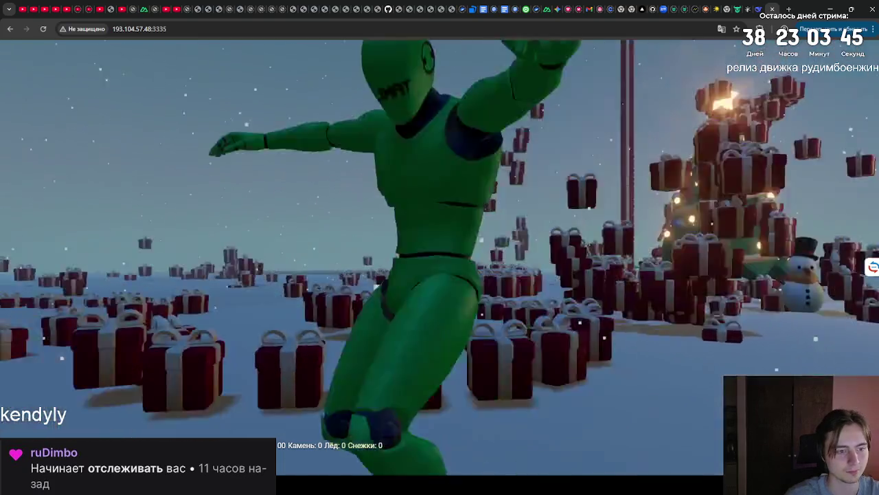
pyautogui.press('w')
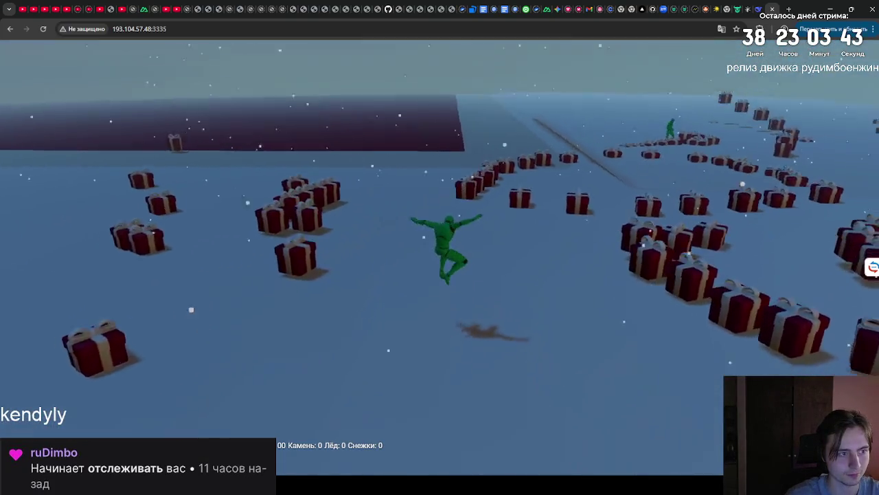
pyautogui.press('w')
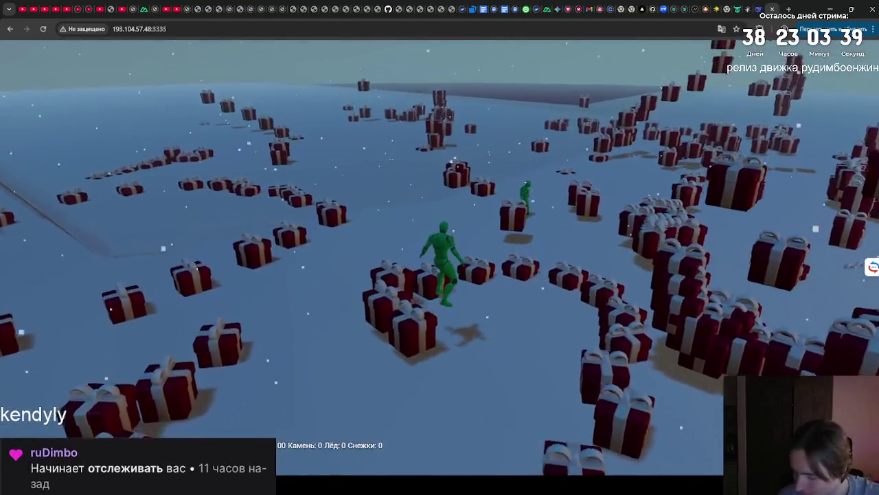
pyautogui.press('space')
pyautogui.press('w')
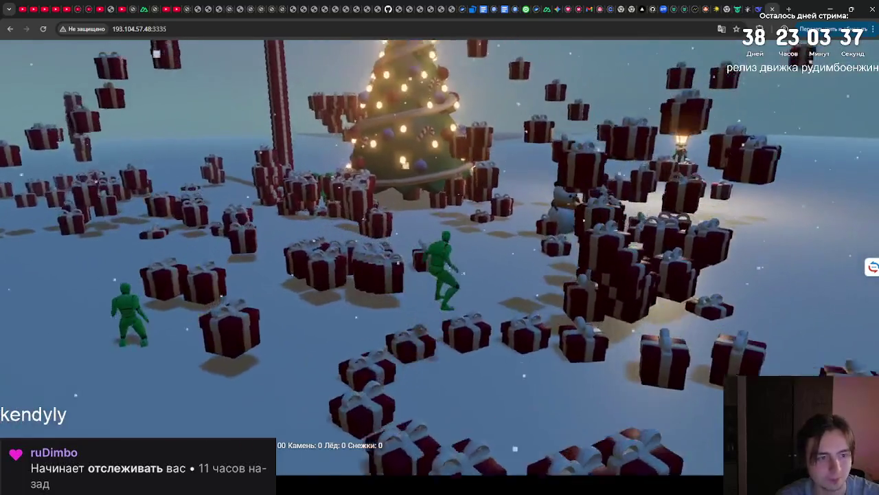
pyautogui.press('F5')
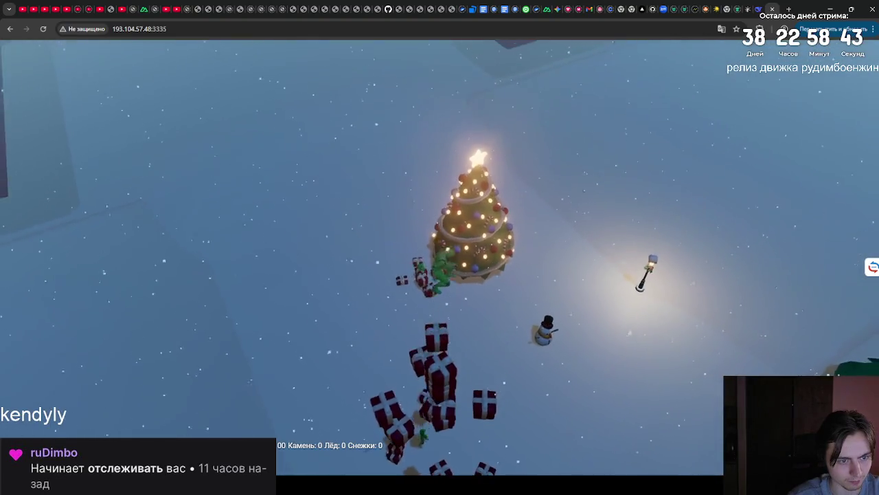
# Walk the character away from the Christmas tree and up onto the presents.
pyautogui.press('w')
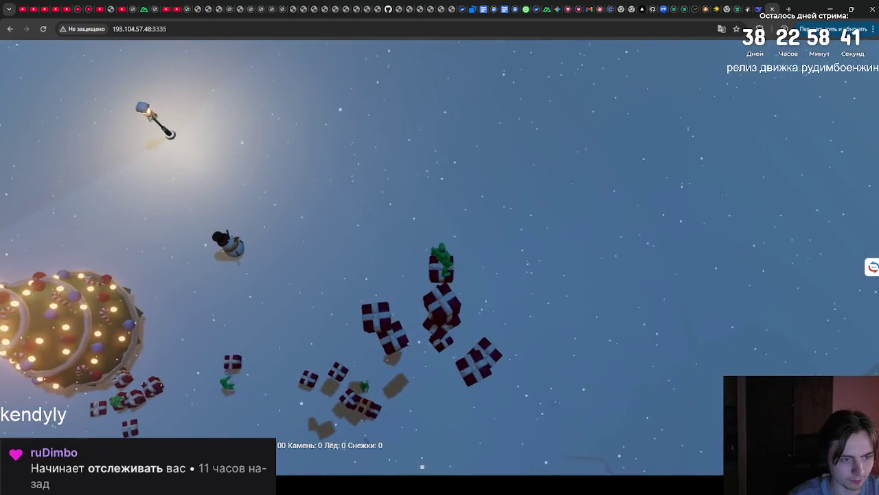
pyautogui.press('w')
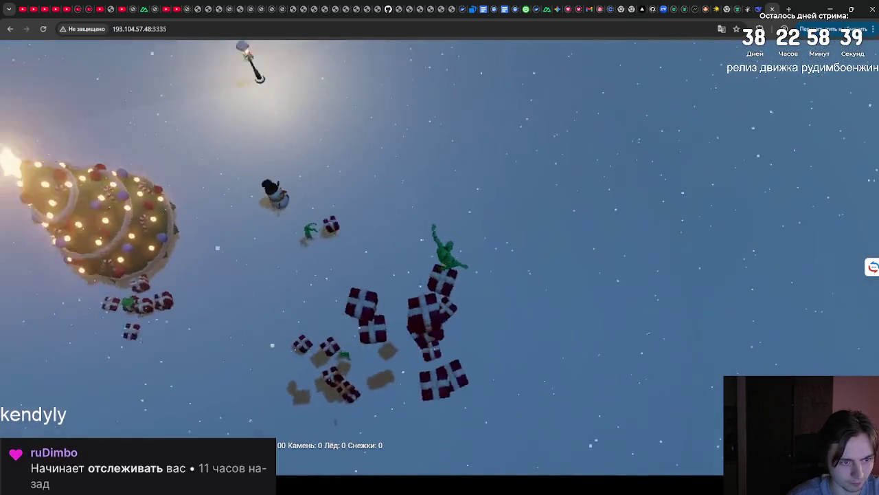
pyautogui.press('w')
pyautogui.press('w')
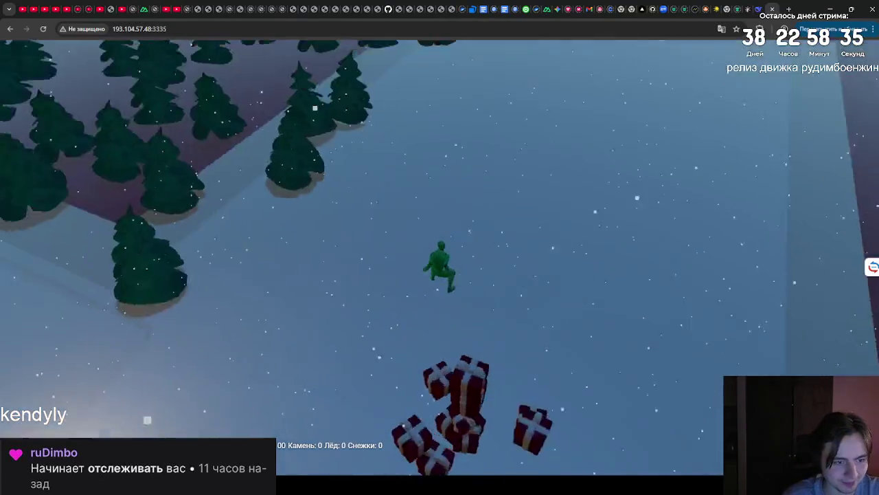
pyautogui.press('w')
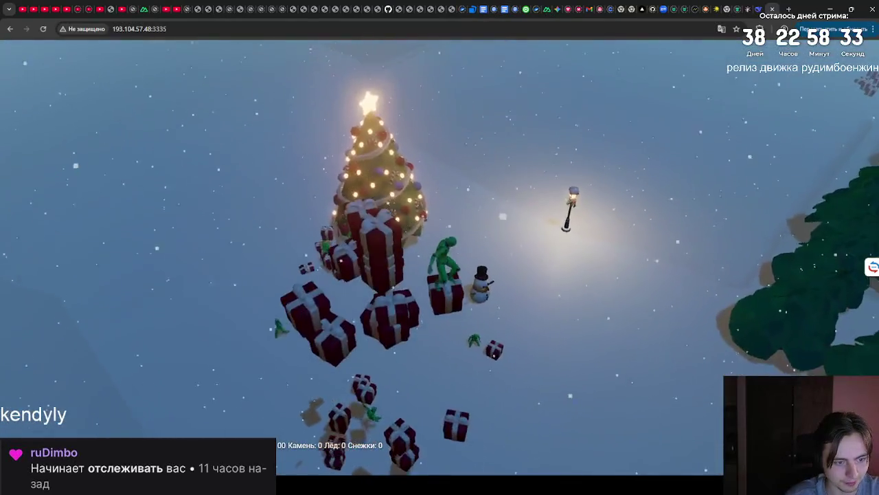
pyautogui.press('w')
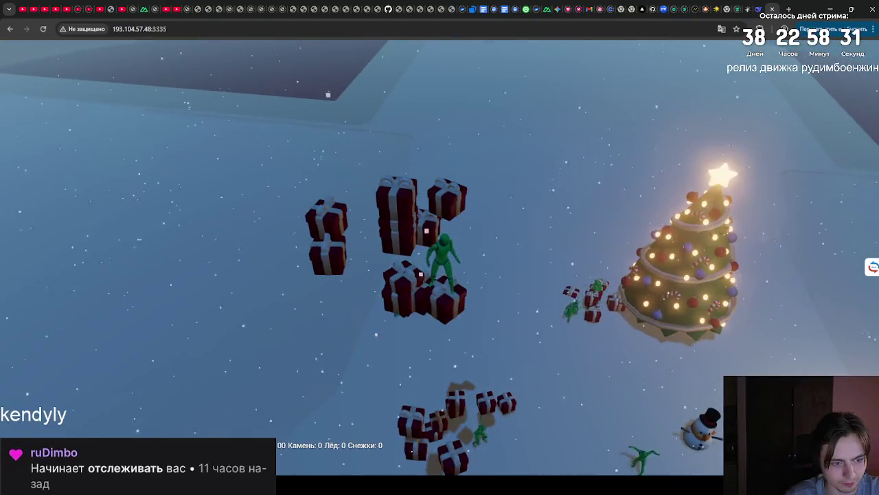
pyautogui.press('w')
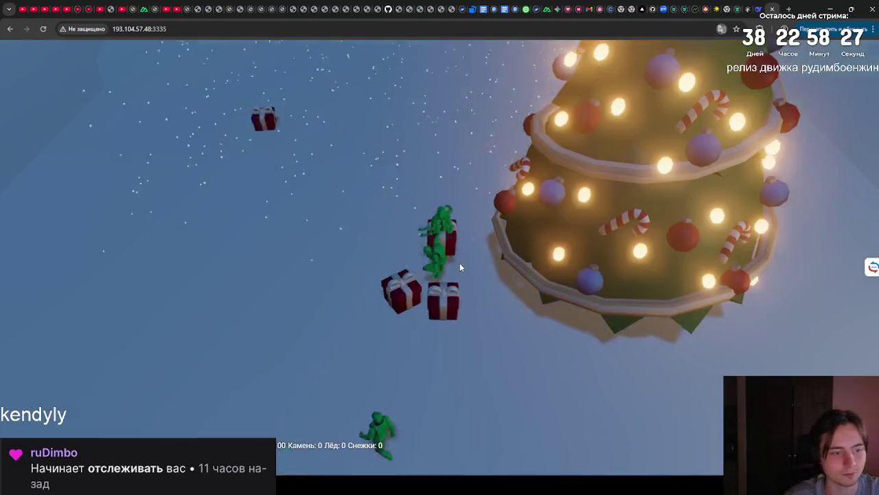
# Take camera control, walk out across the snowfield, jump, and reload the game page.
pyautogui.click(460, 262)
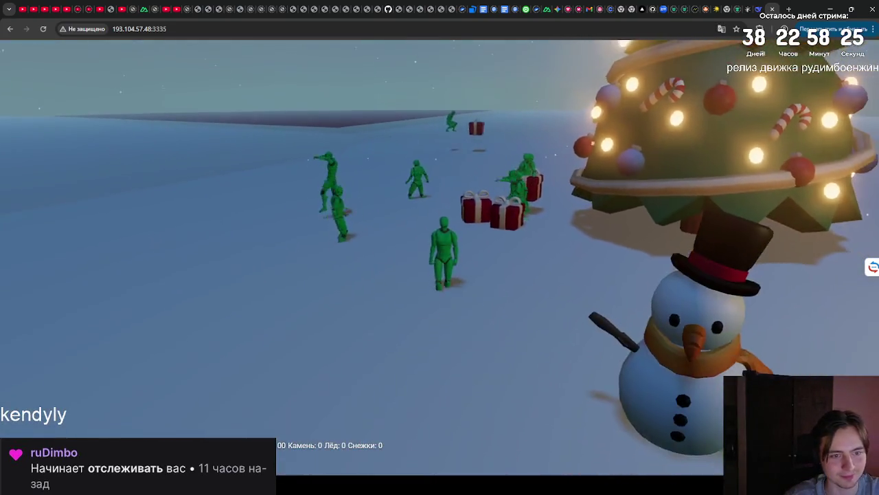
pyautogui.press('w')
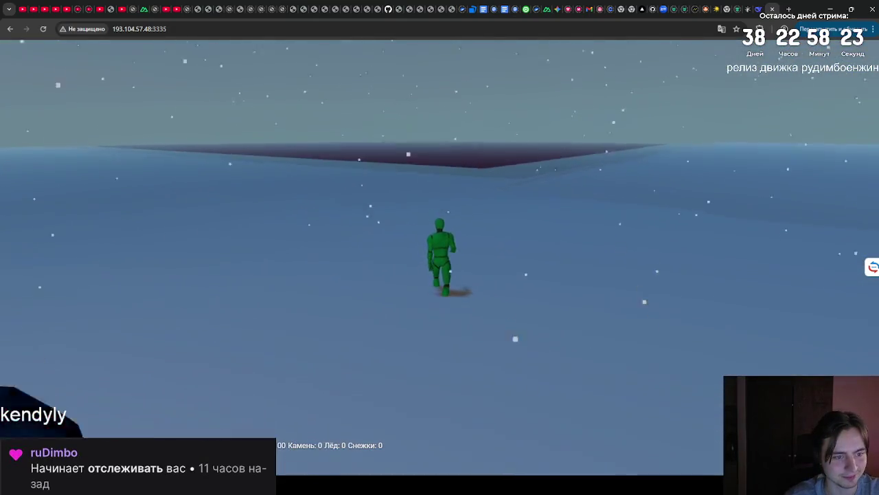
pyautogui.press('space')
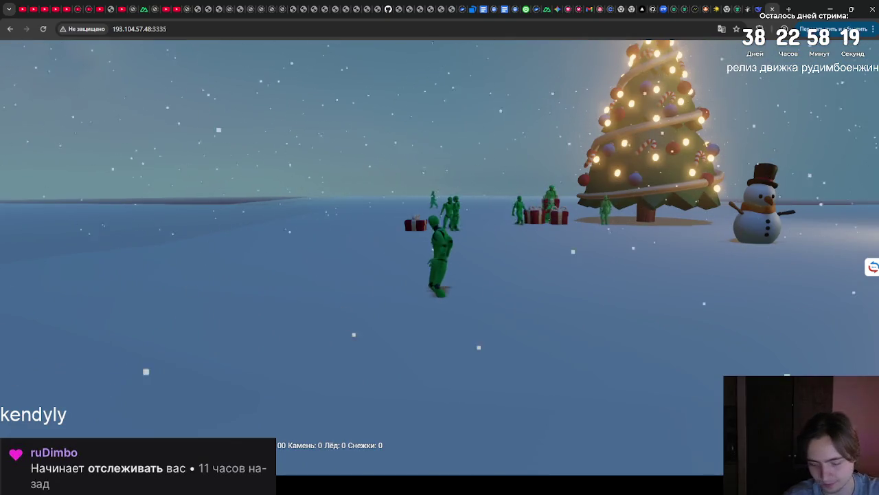
pyautogui.press('F5')
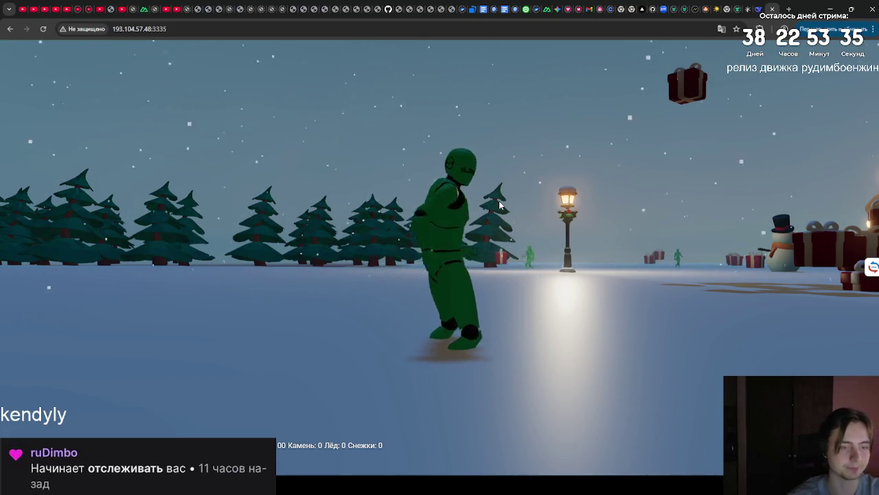
# Walk the character from the lamppost, turning left past the large fir to the grey pillar.
pyautogui.press('w')
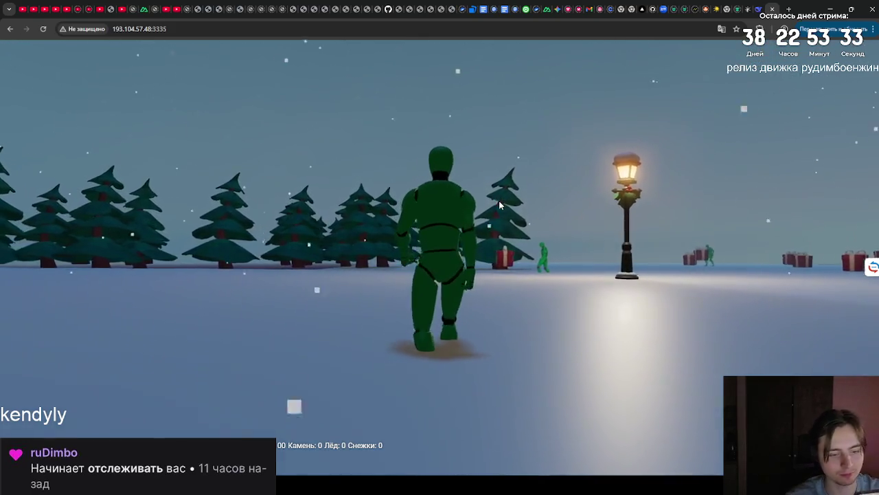
pyautogui.press('a')
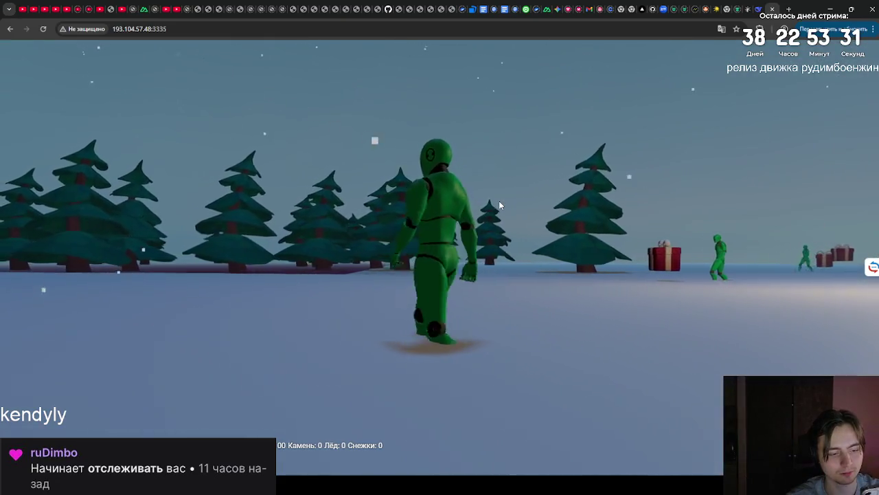
pyautogui.press('w')
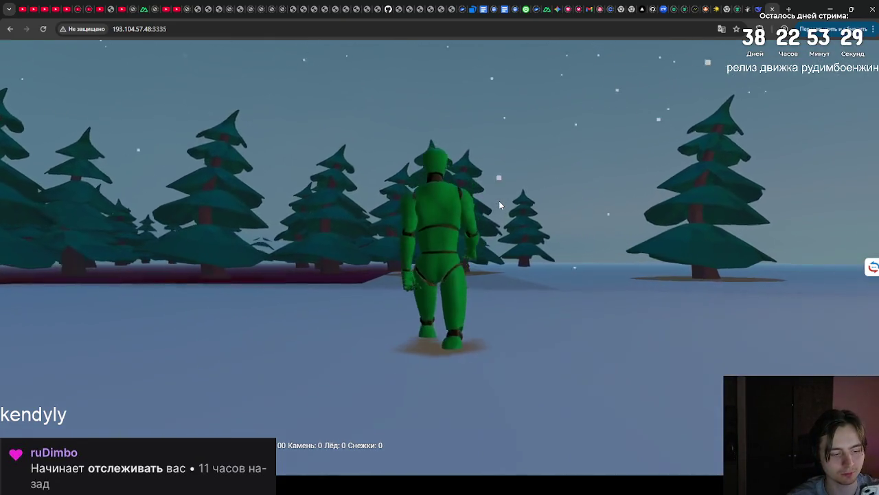
pyautogui.press('a')
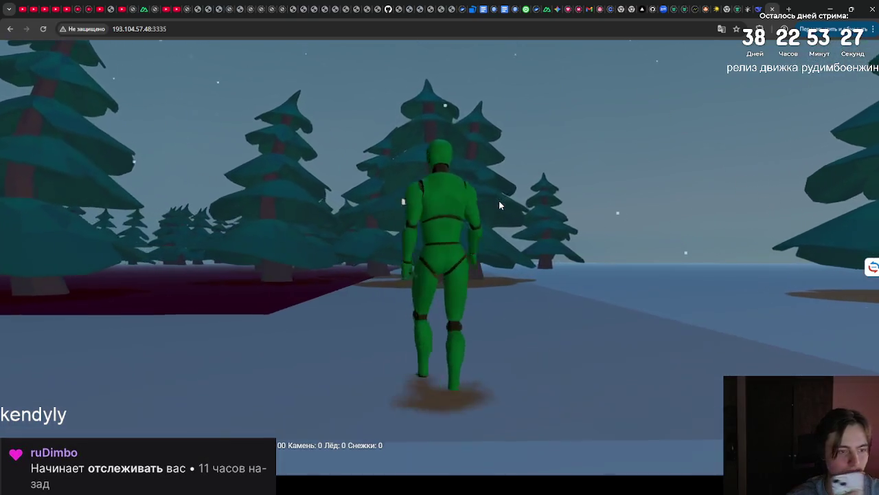
pyautogui.press('w')
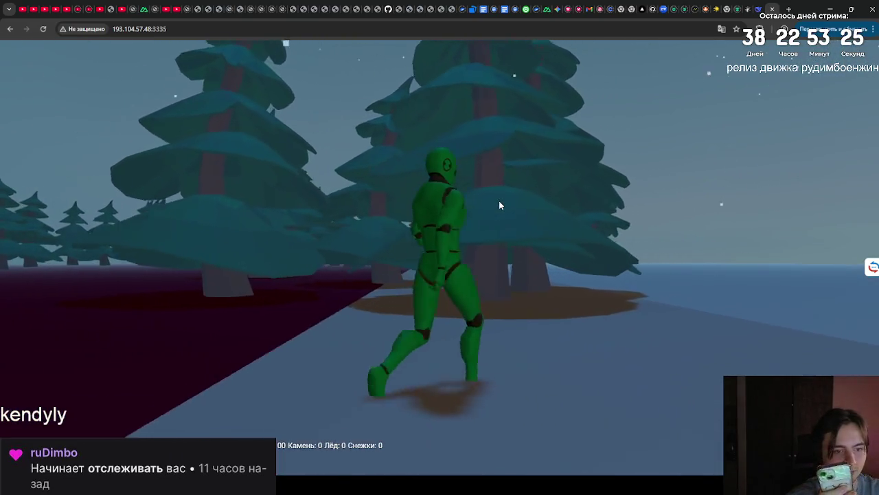
pyautogui.press('w')
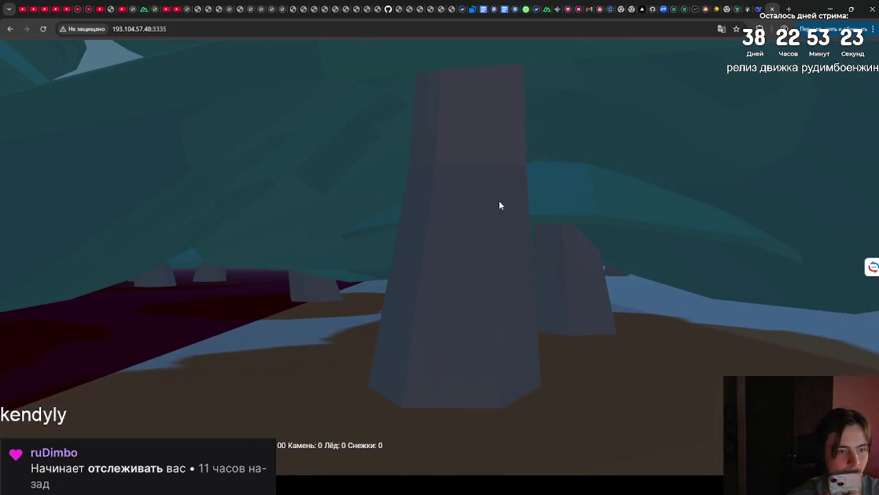
pyautogui.press('s')
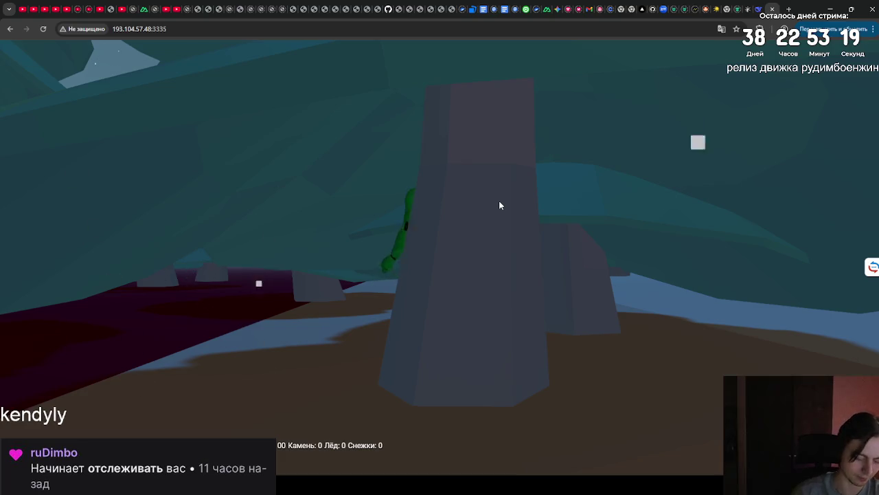
# Swing the camera toward the fir trees and walk along the snowy path into the forest.
pyautogui.moveTo(506, 213); pyautogui.dragTo(0, 288)
pyautogui.press('w')
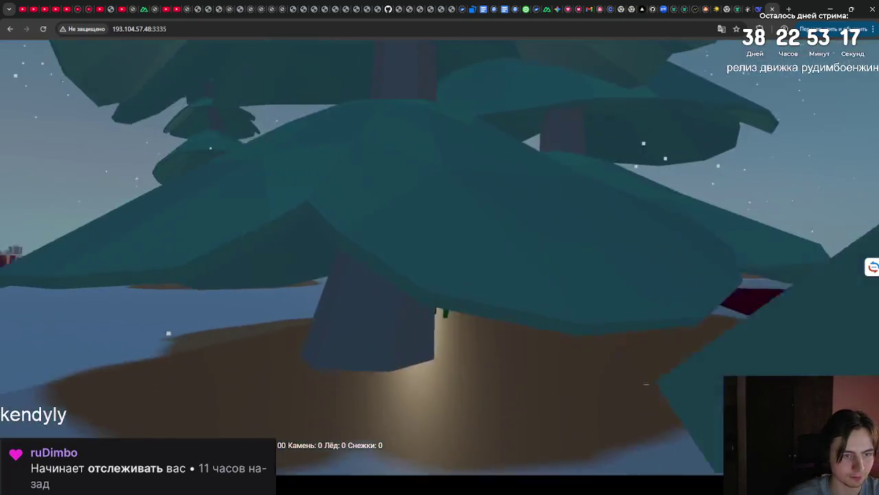
pyautogui.press('w')
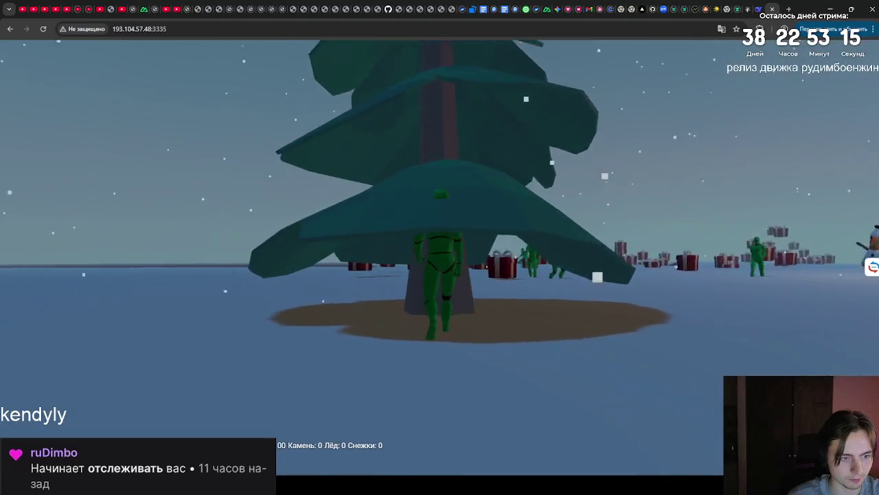
pyautogui.press('w')
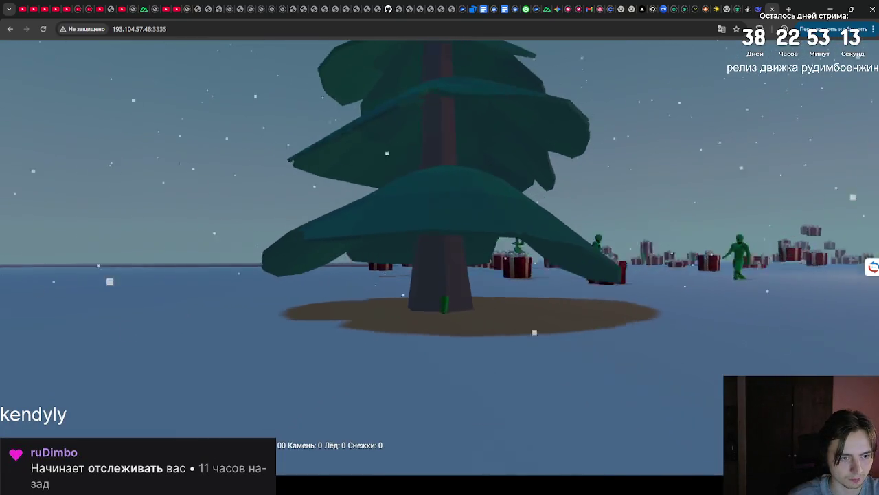
pyautogui.press('w')
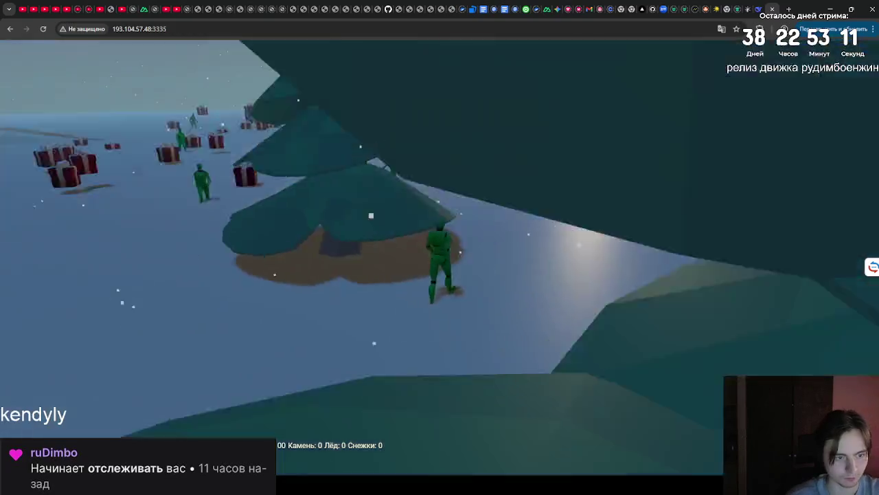
pyautogui.press('w')
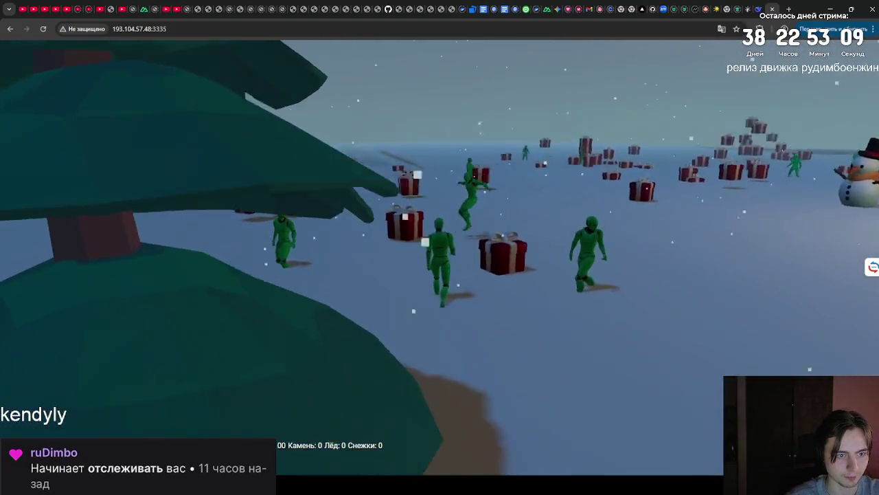
pyautogui.press('w')
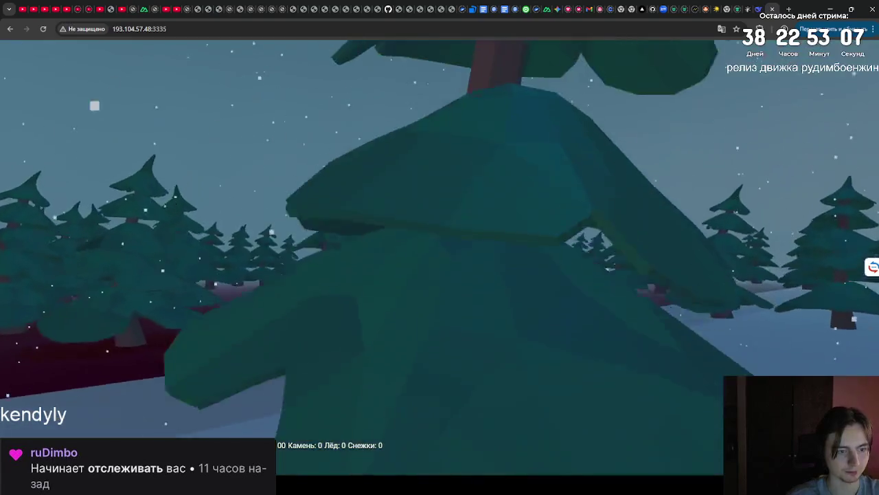
pyautogui.press('w')
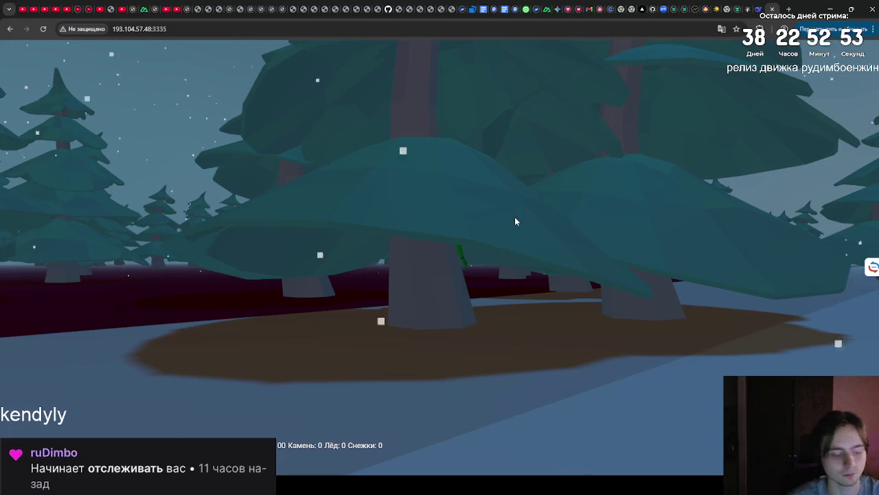
# Back out of the tree canopy and run across the open snowfield among the pines.
pyautogui.press('s')
pyautogui.press('w')
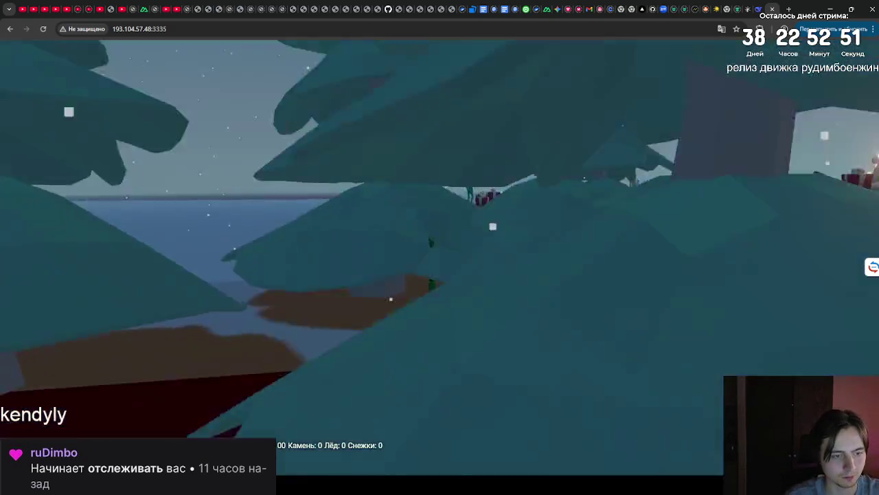
pyautogui.press('w')
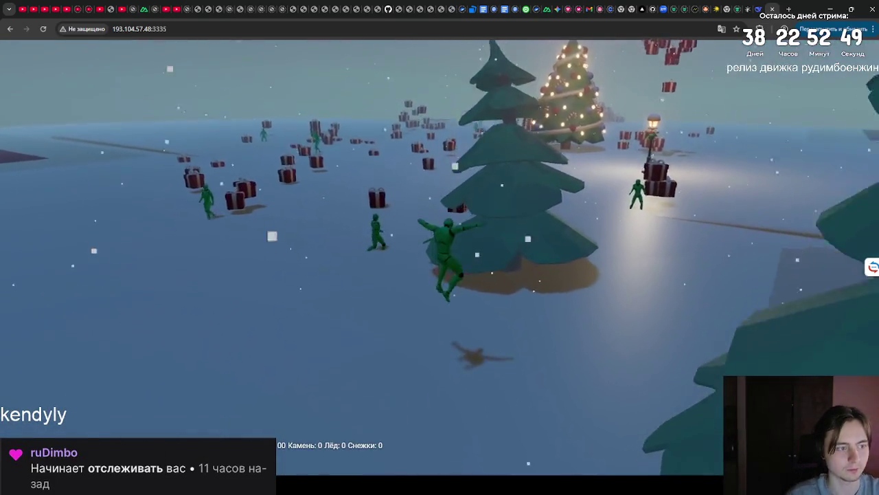
pyautogui.press('w')
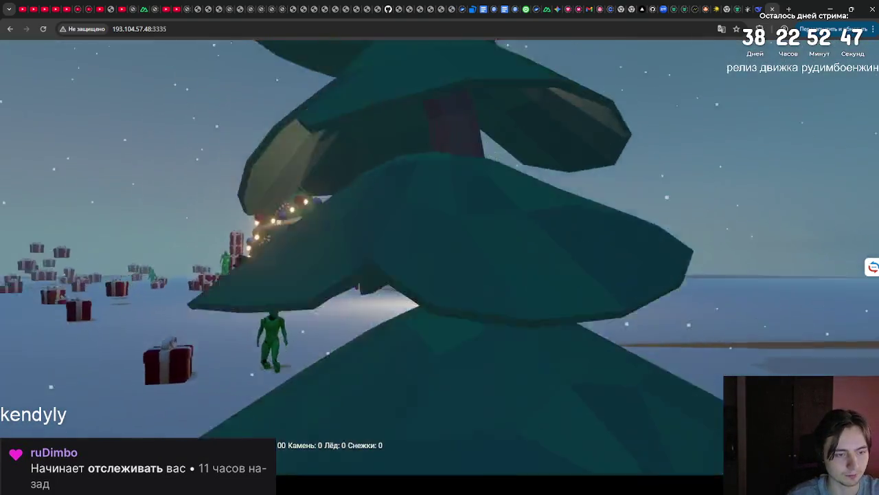
pyautogui.press('w')
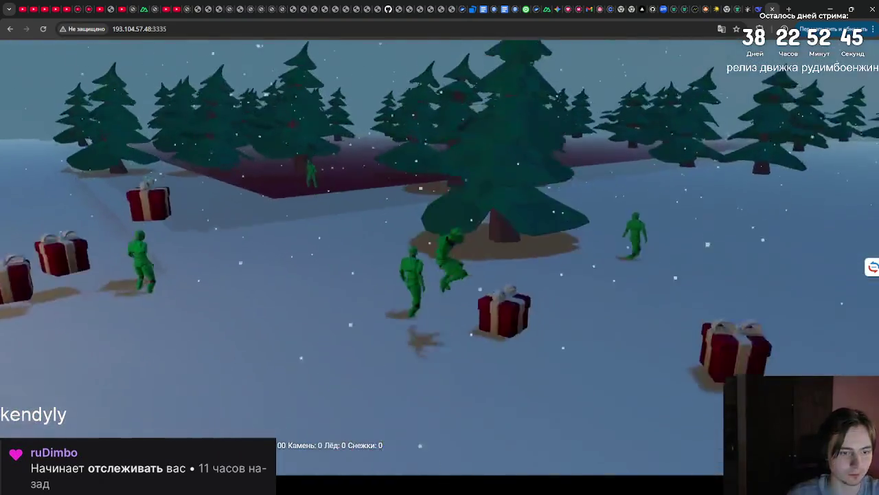
# Orbit the camera, cross the dark red area to the lone pine, and climb its branches.
pyautogui.moveTo(487, 237); pyautogui.dragTo(343, 237)
pyautogui.press('w')
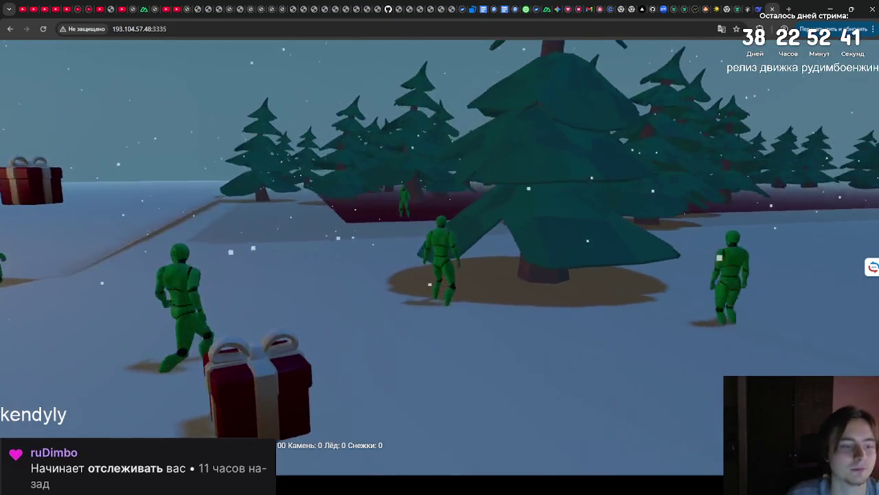
pyautogui.press('w')
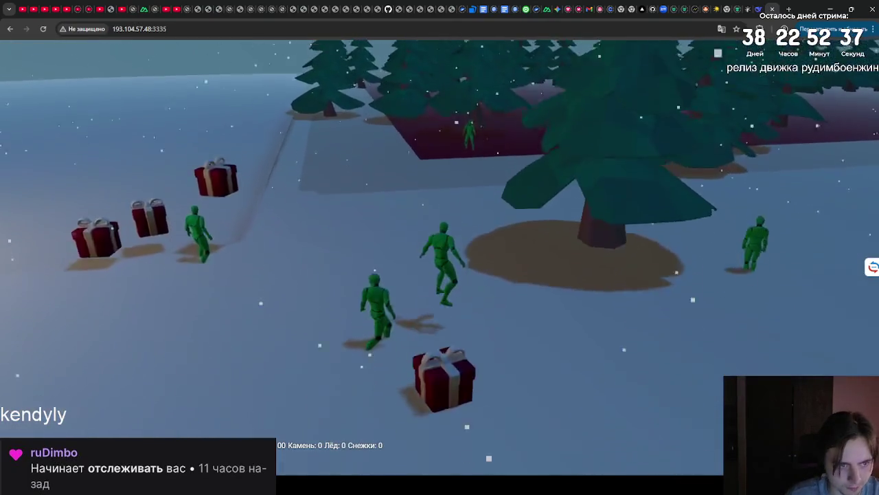
pyautogui.press('w')
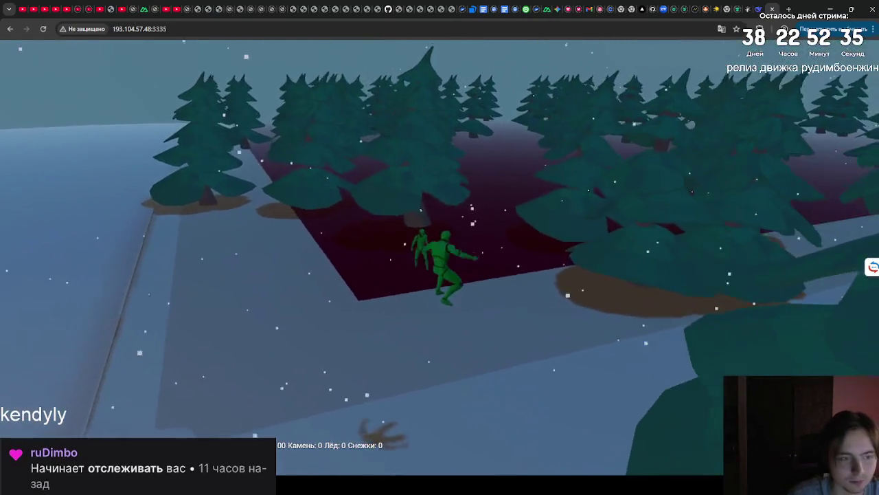
pyautogui.press('w')
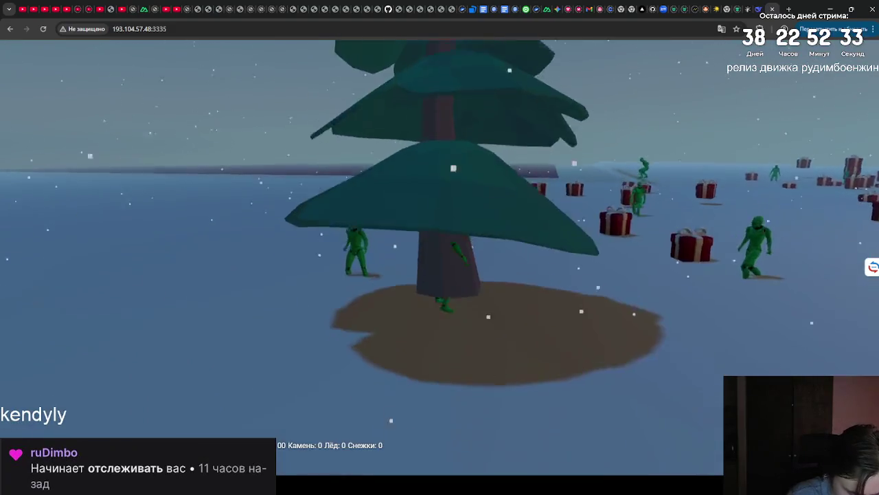
pyautogui.press('w')
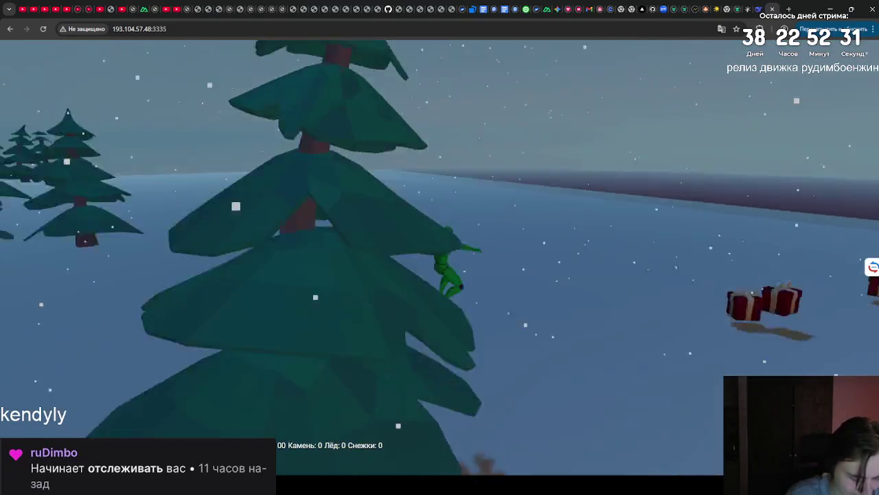
pyautogui.press('w')
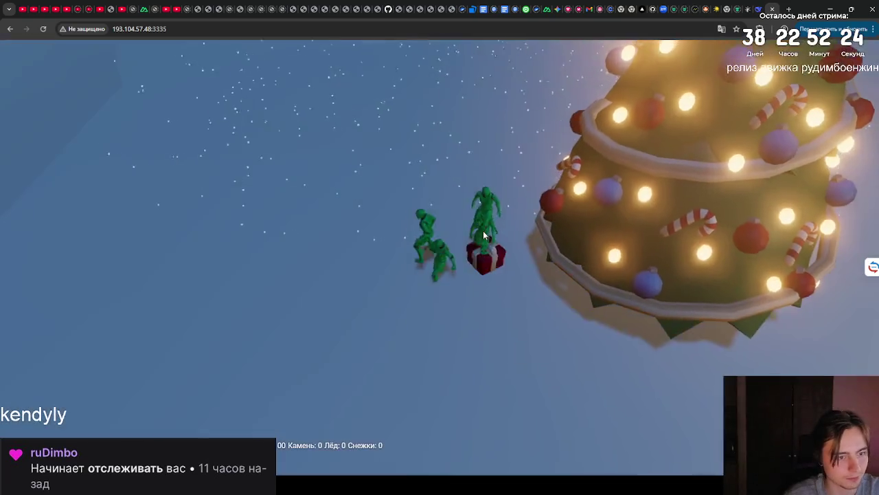
# Regain control of the game view and move the character away from the blue ornament.
pyautogui.click(483, 235)
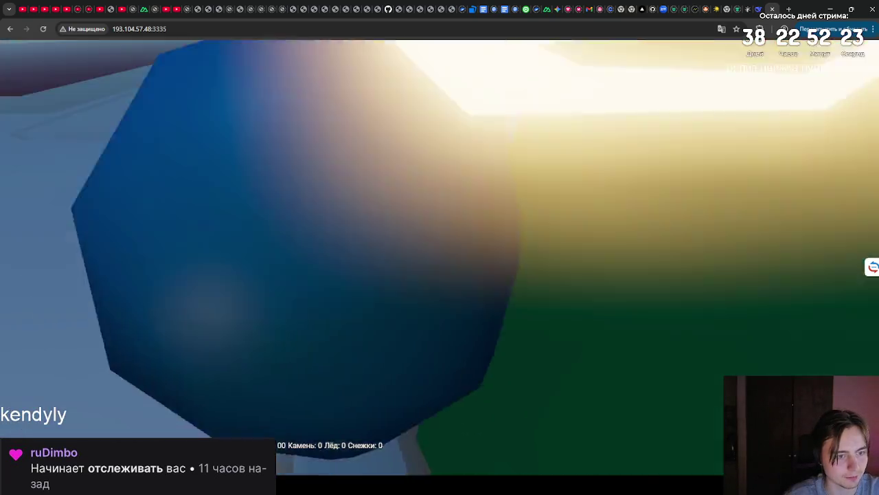
pyautogui.press('s')
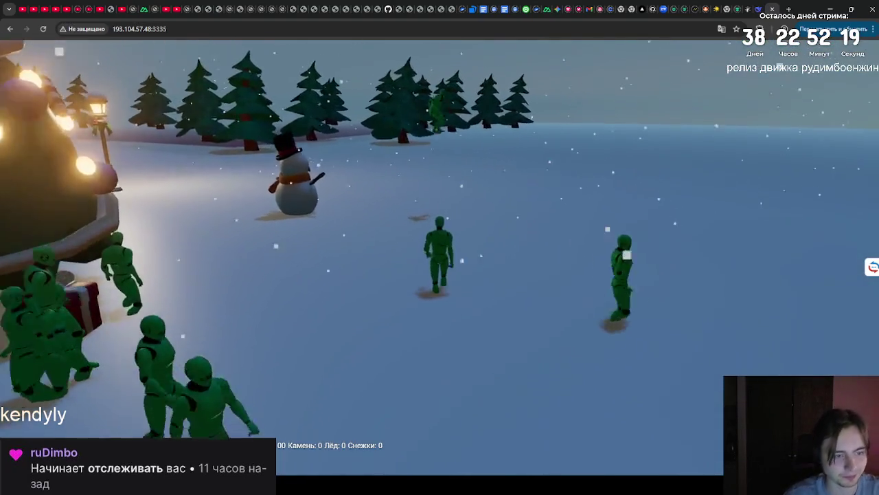
# Walk past the snowman to the big tree and circle around its trunk.
pyautogui.press('w')
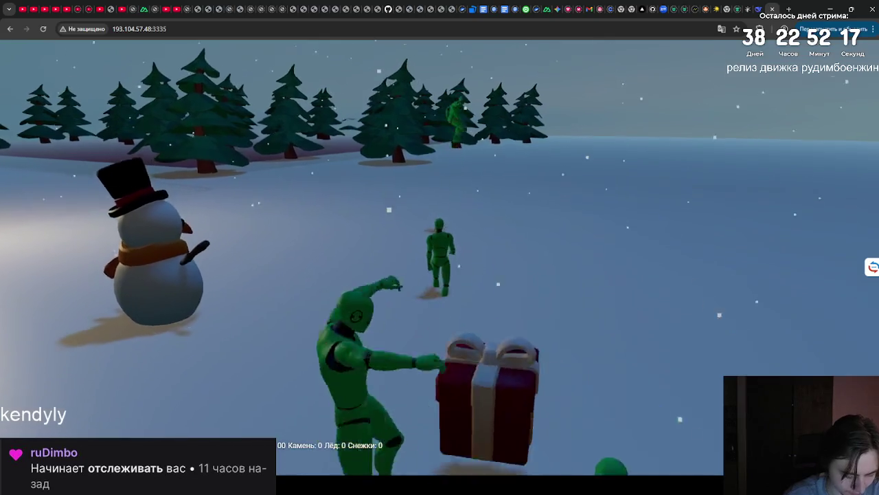
pyautogui.press('w')
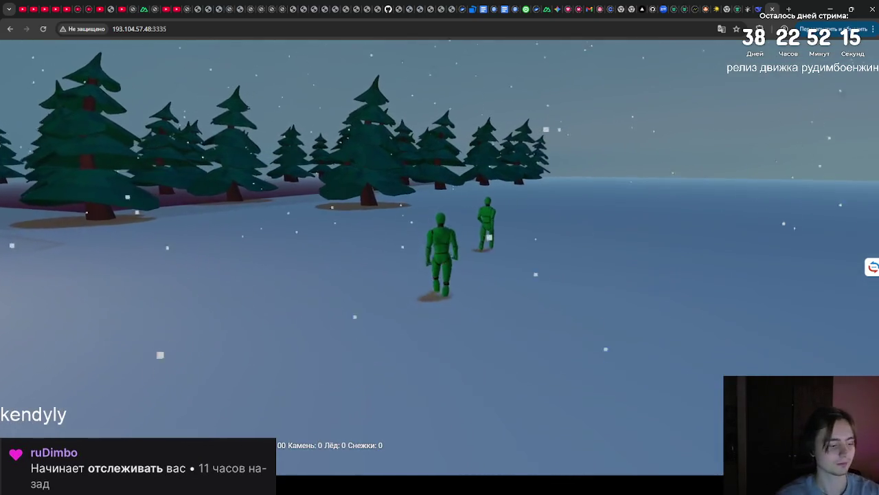
pyautogui.press('w')
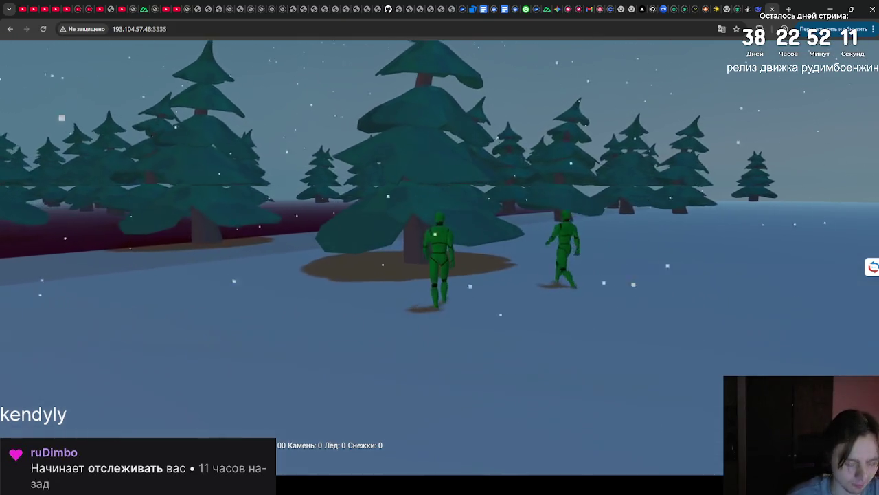
pyautogui.press('w')
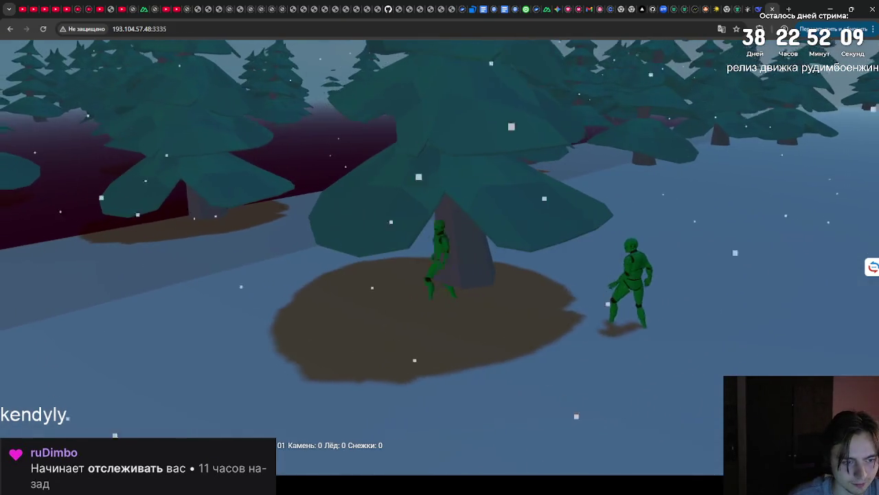
pyautogui.press('s')
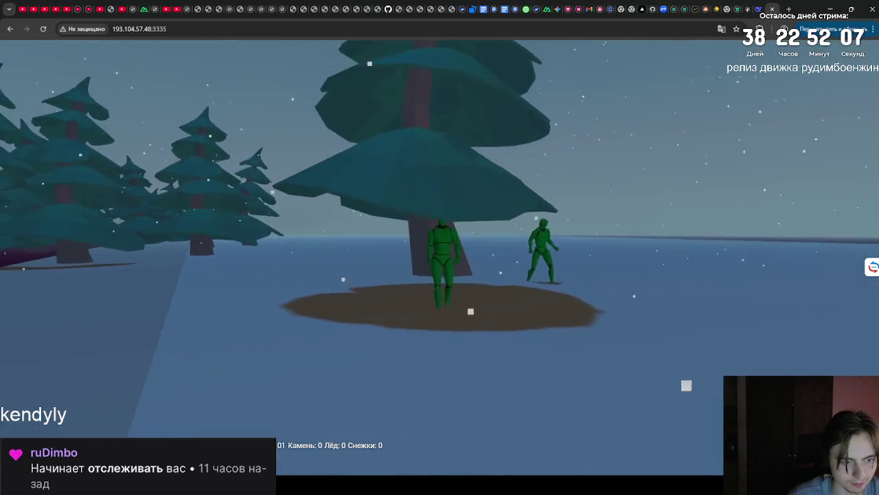
pyautogui.press('w')
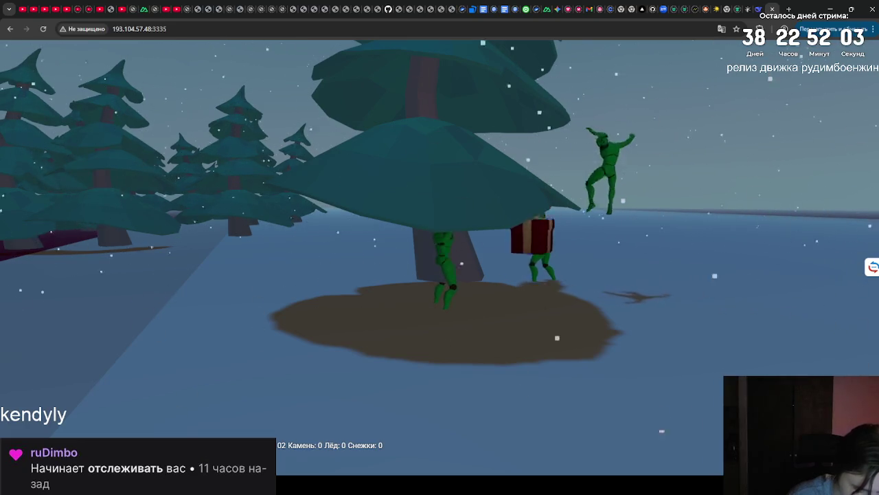
pyautogui.press('s')
# Run through the snowy trees and across the dark red ground.
pyautogui.press('w')
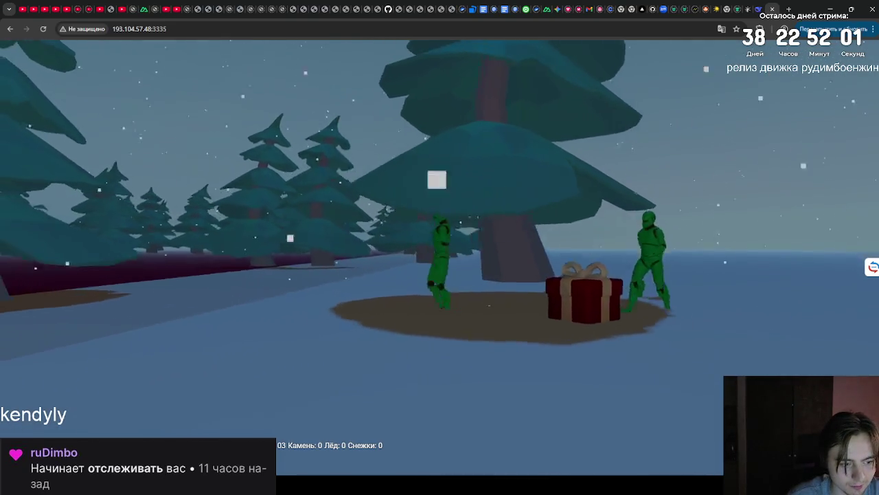
pyautogui.press('w')
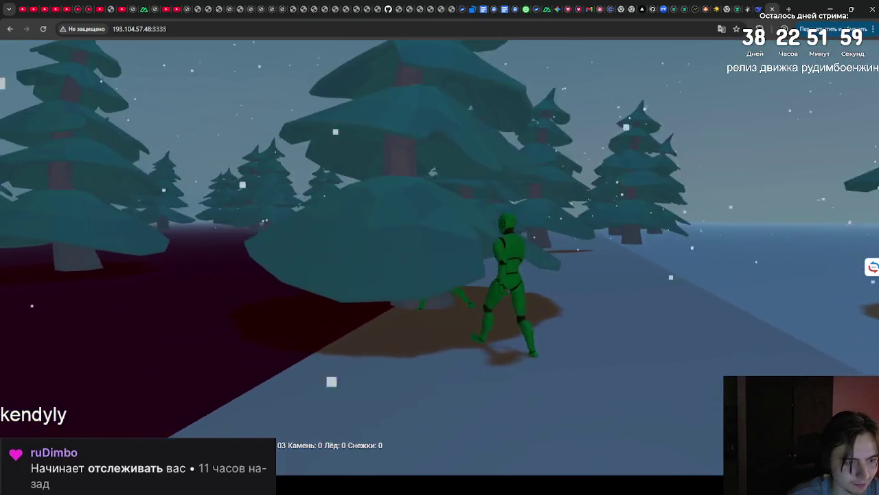
pyautogui.press('w')
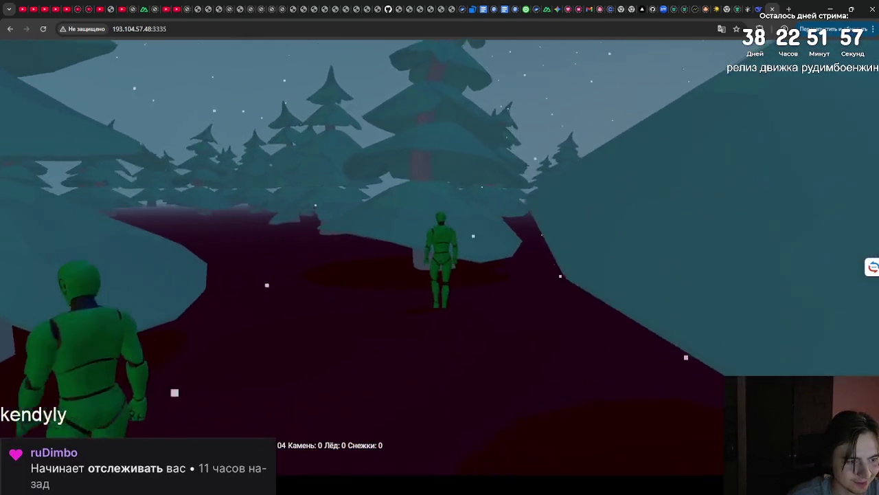
pyautogui.press('d')
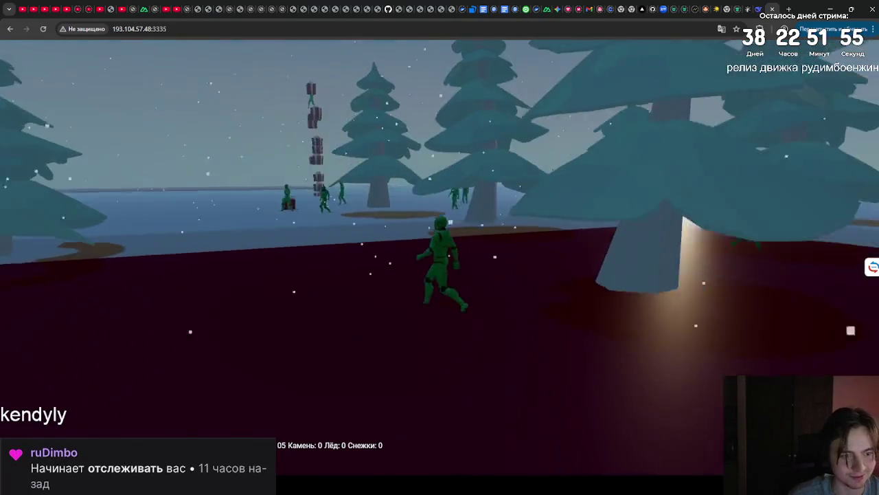
pyautogui.press('a')
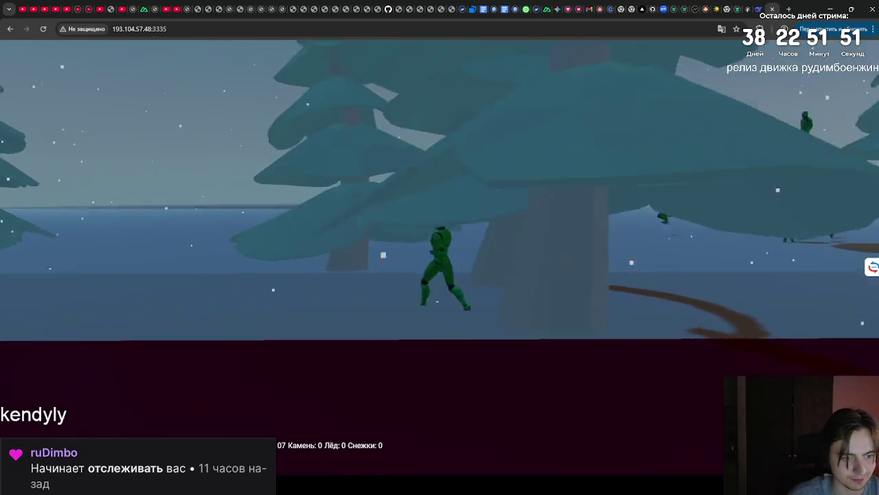
pyautogui.press('s')
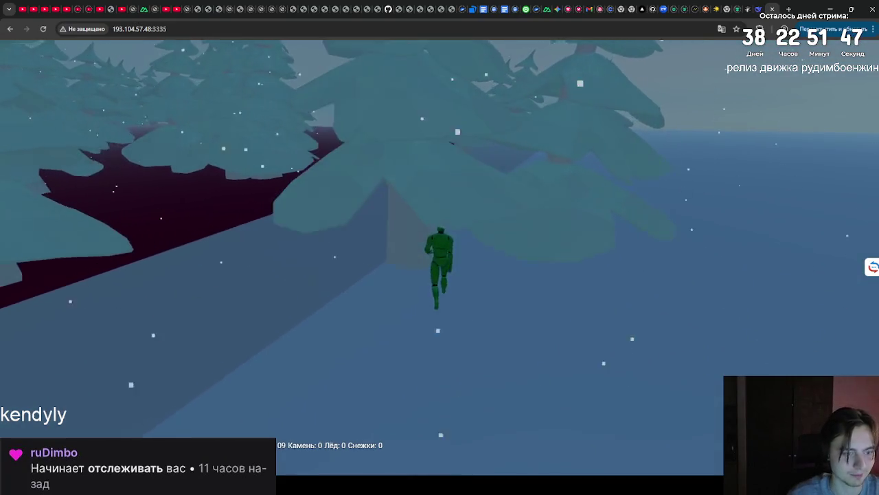
# Run to the dark purple wall, jump onto the ridge, and run along it toward the horizon.
pyautogui.press('a')
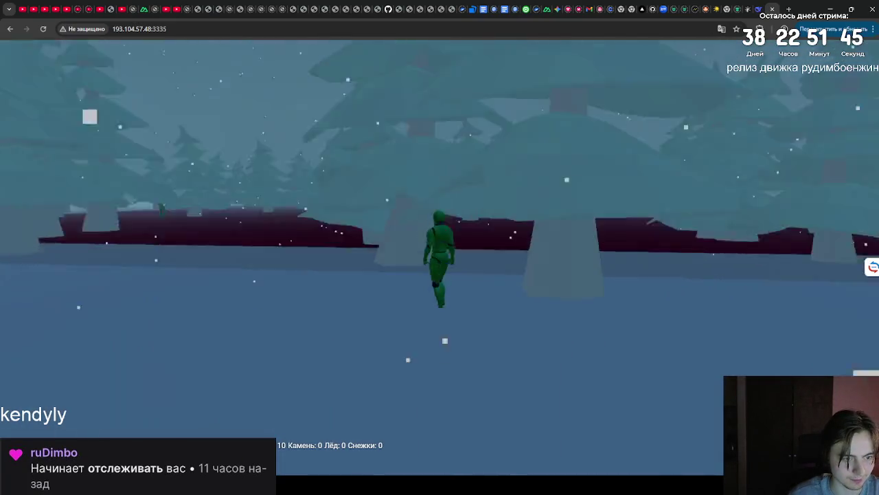
pyautogui.press('w')
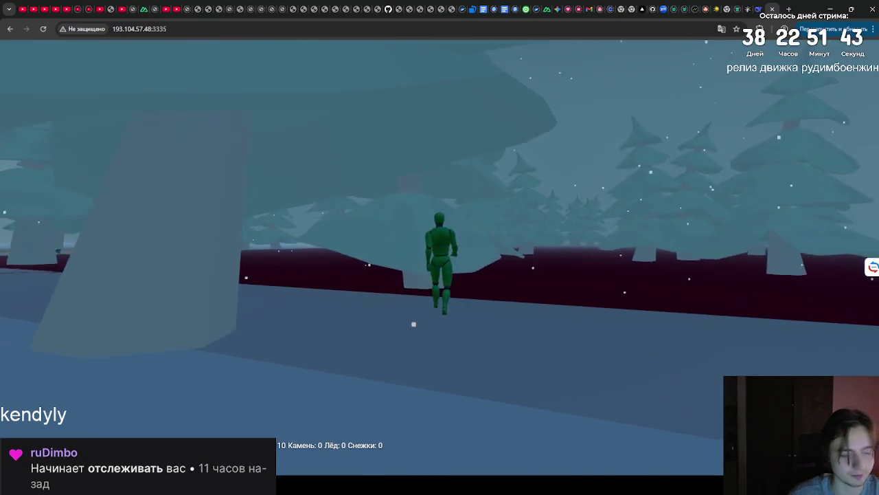
pyautogui.press('space')
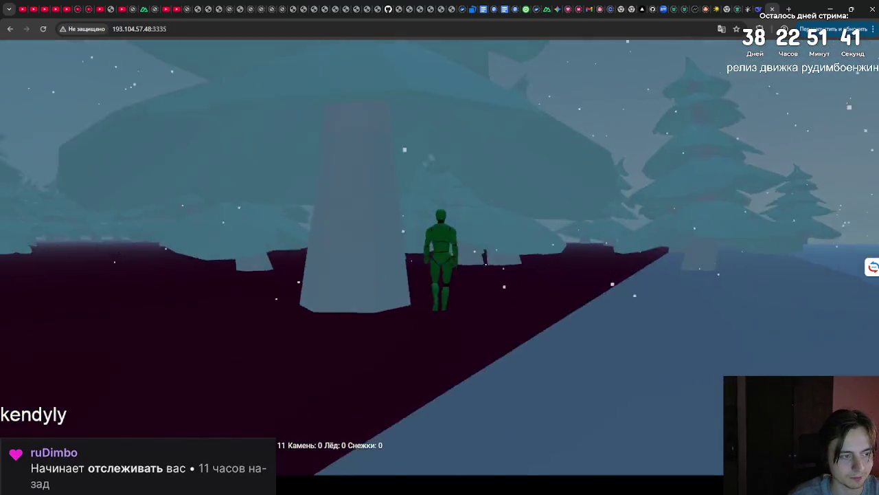
pyautogui.press('w')
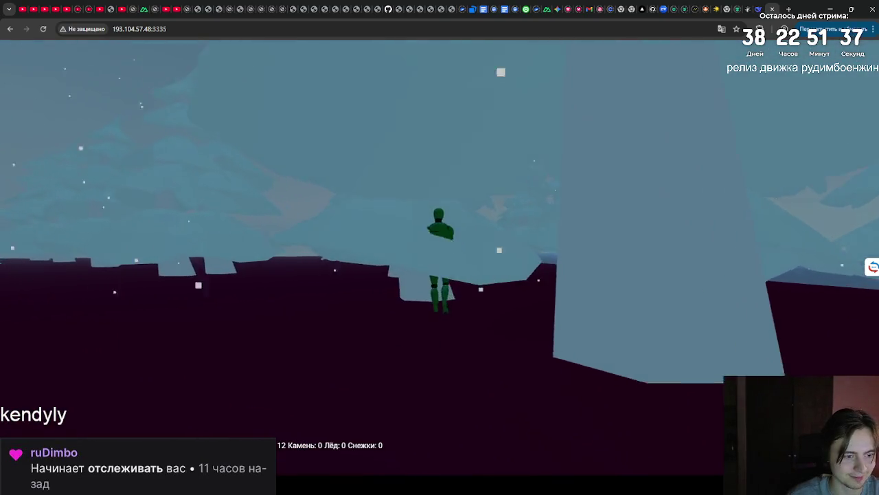
pyautogui.press('w')
pyautogui.press('w')
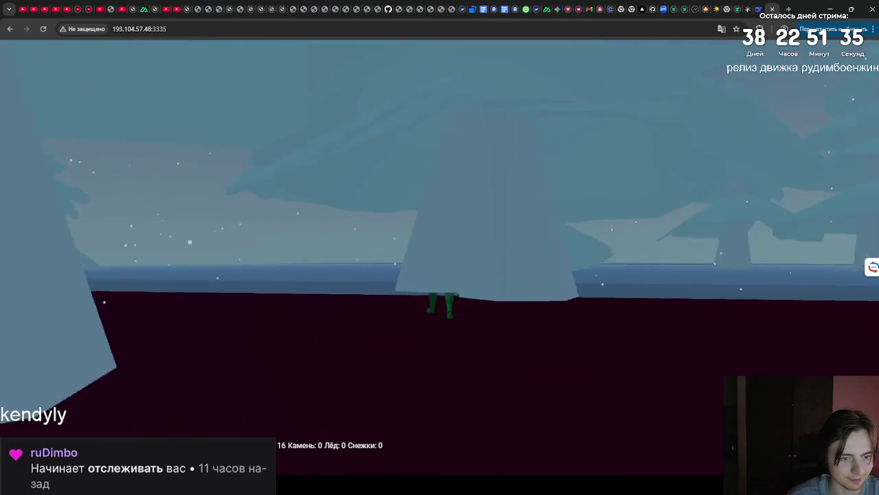
pyautogui.press('w')
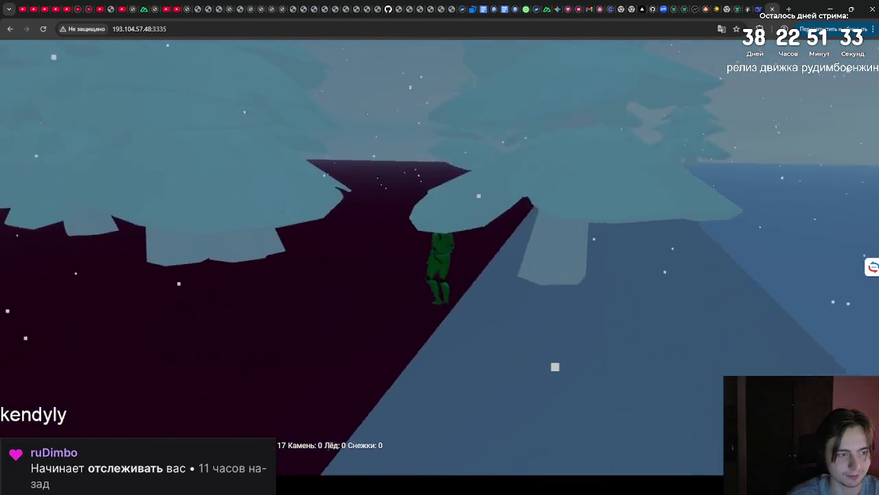
# Cross the dark ridge, step off the ledge, slide down the slope and jump to raise the gift-box tower.
pyautogui.press('w')
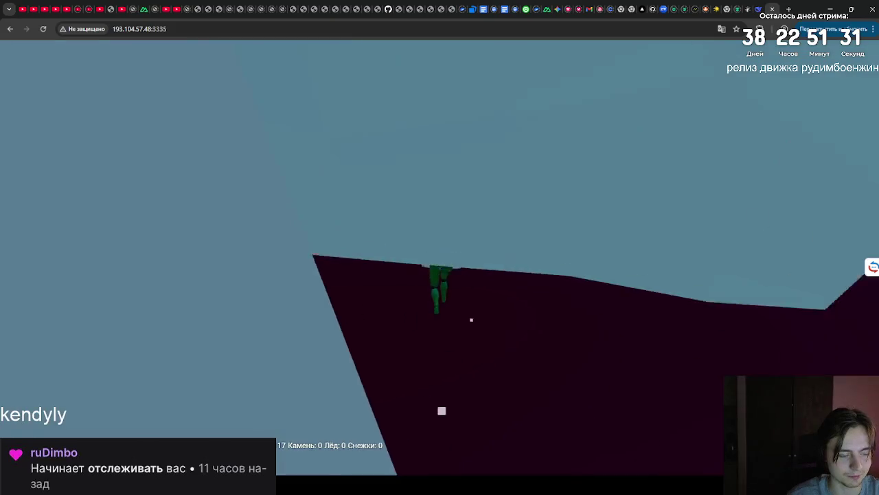
pyautogui.press('w')
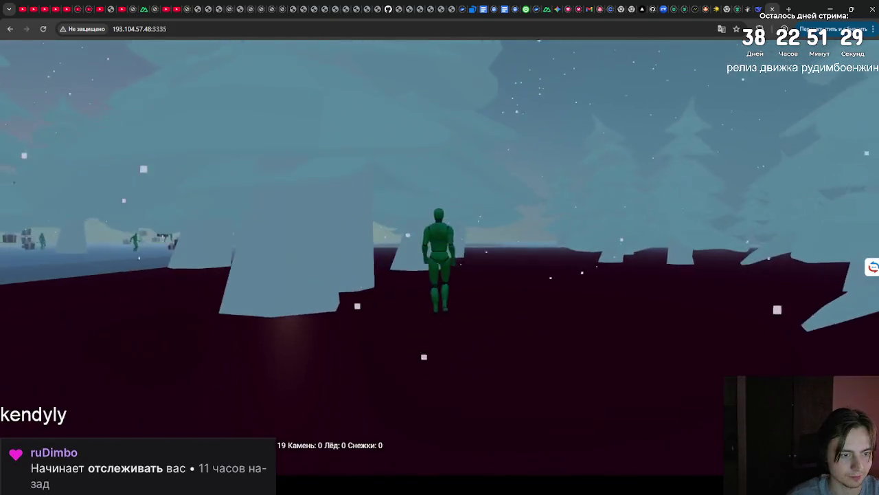
pyautogui.press('w')
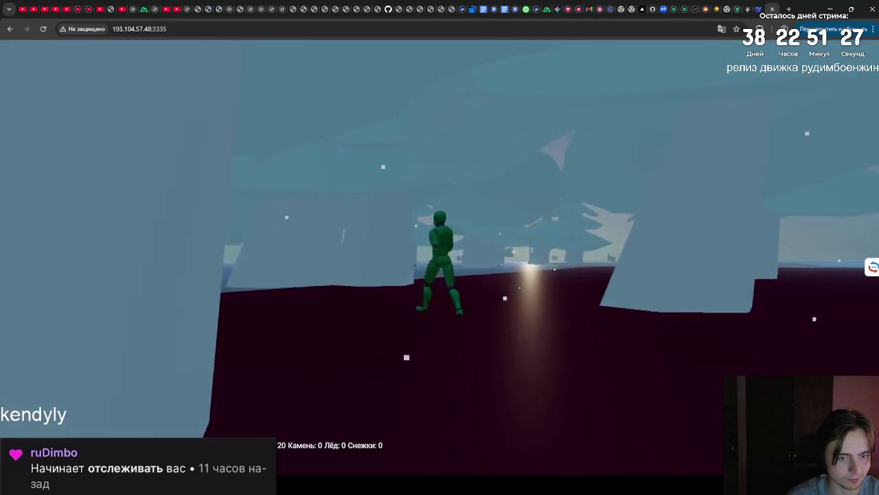
pyautogui.press('w')
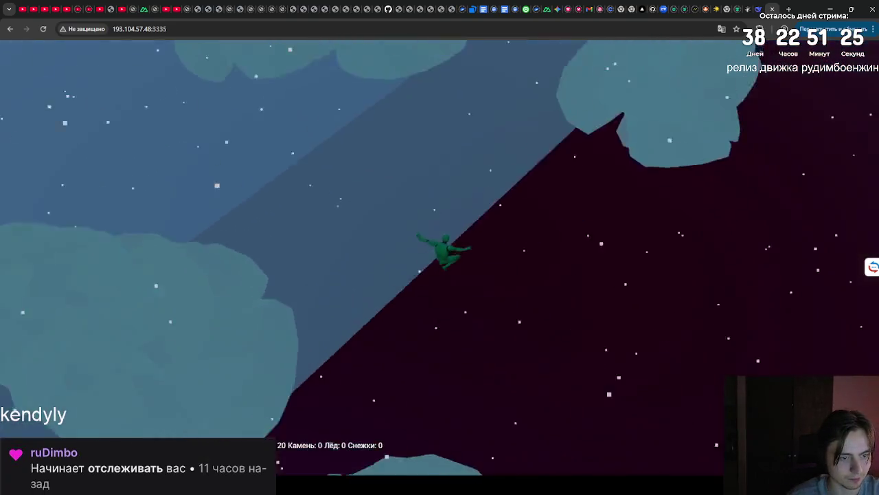
pyautogui.press('w')
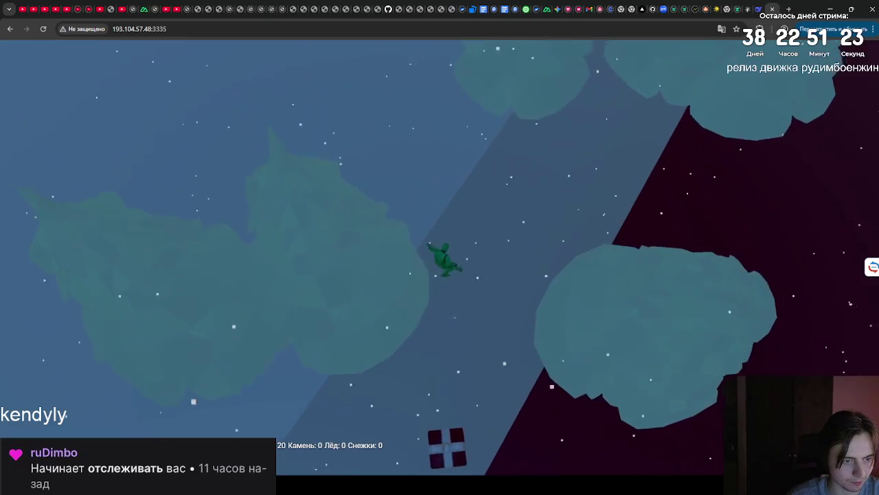
pyautogui.press('w')
pyautogui.press('space')
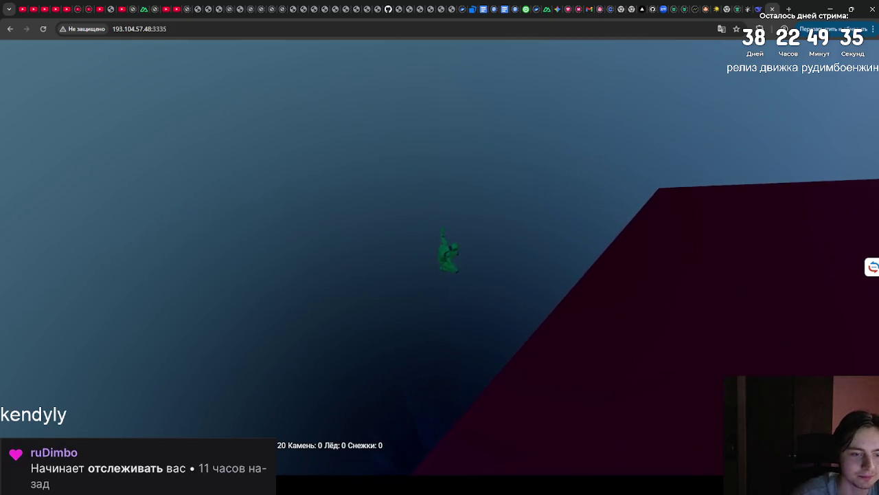
# Regain game control, jump repeatedly onto the ice slab, leap into the gift pile and dive back off.
pyautogui.click(739, 118)
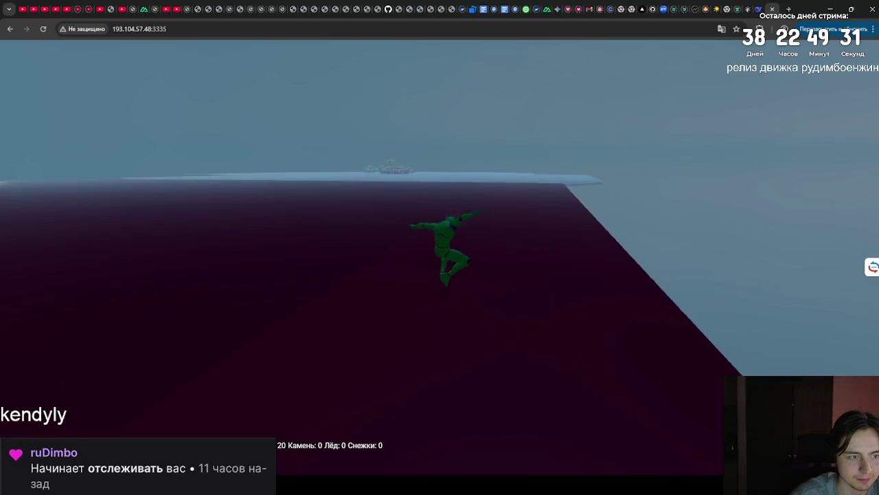
pyautogui.press('space')
pyautogui.press('space')
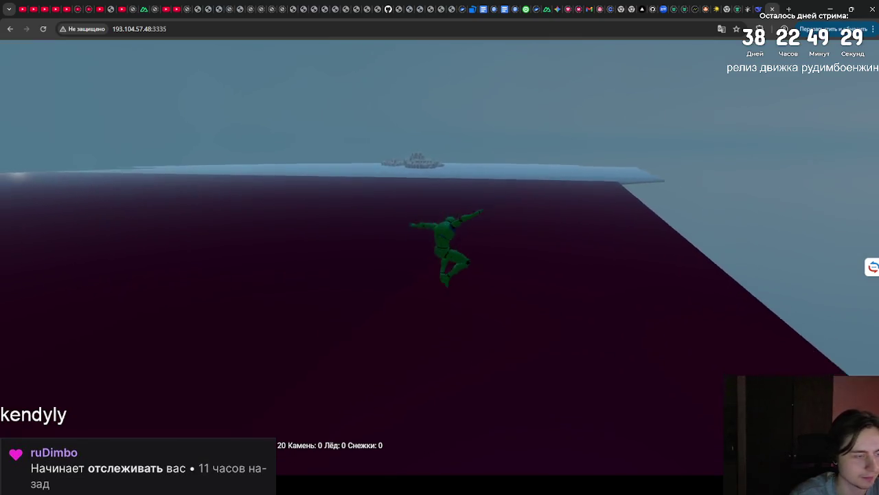
pyautogui.press('space')
pyautogui.press('space')
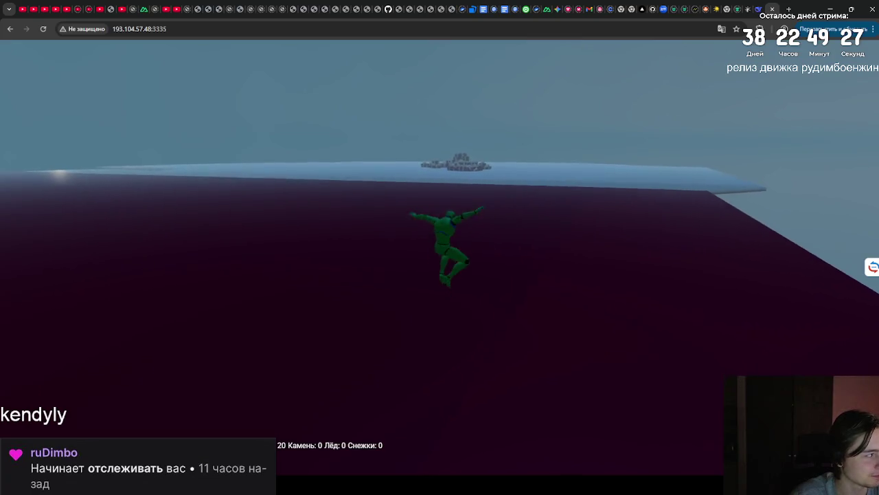
pyautogui.press('space')
pyautogui.press('space')
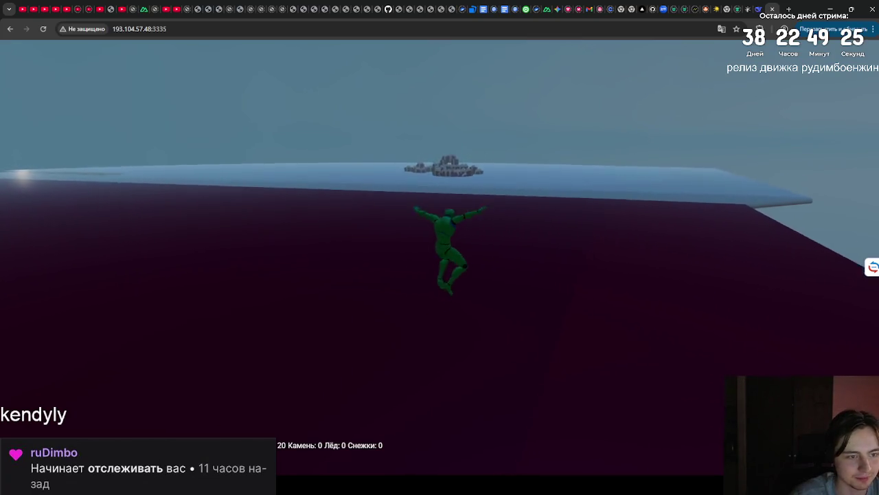
pyautogui.press('space')
pyautogui.press('space')
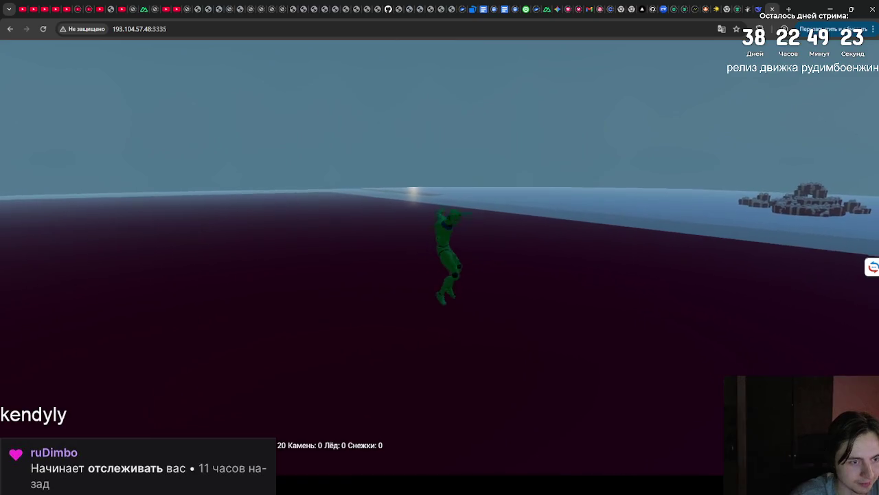
pyautogui.press('space')
pyautogui.press('space')
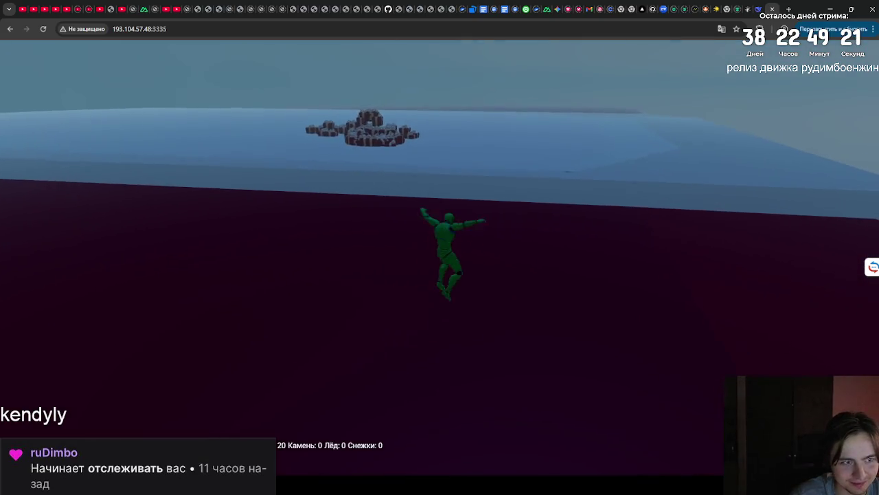
pyautogui.press('space')
pyautogui.press('space')
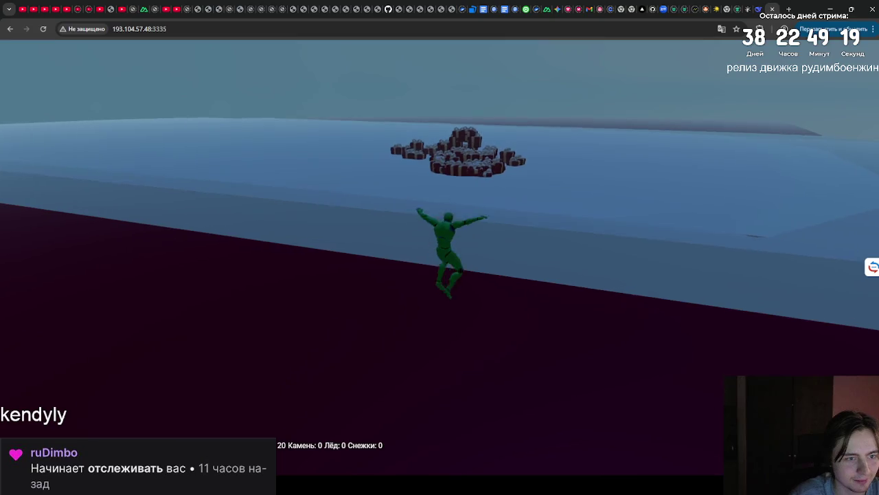
pyautogui.press('space')
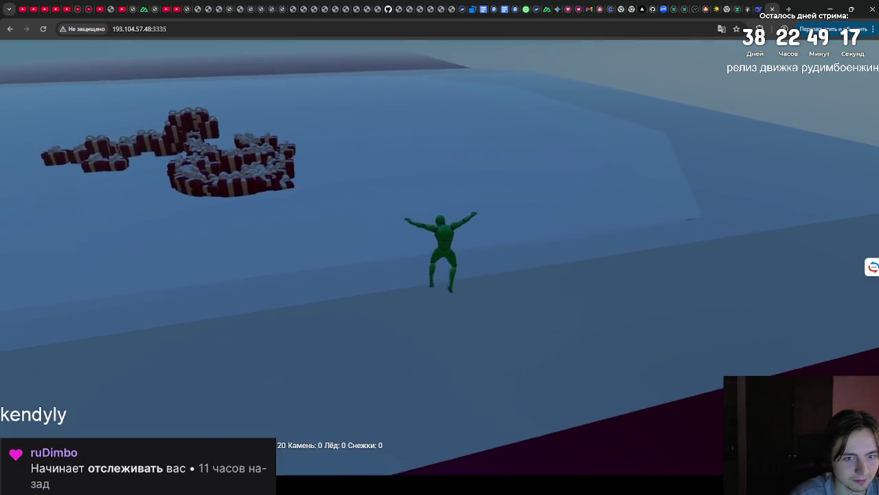
pyautogui.press('space')
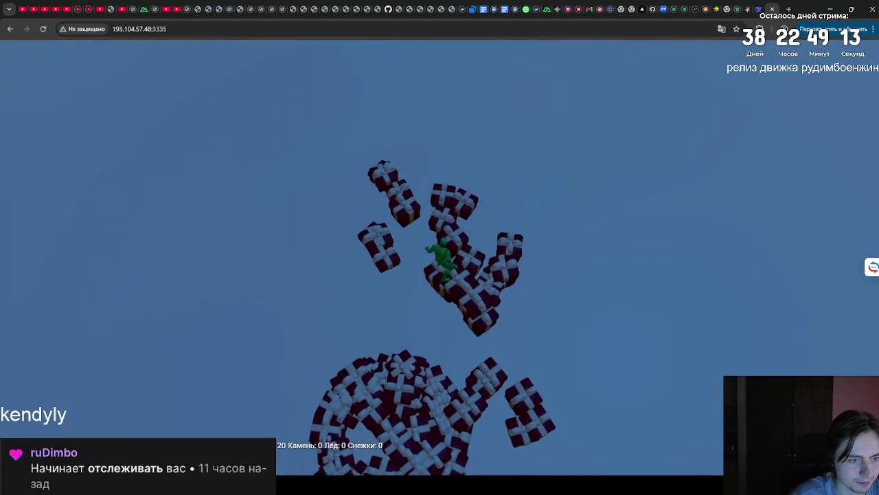
pyautogui.press('space')
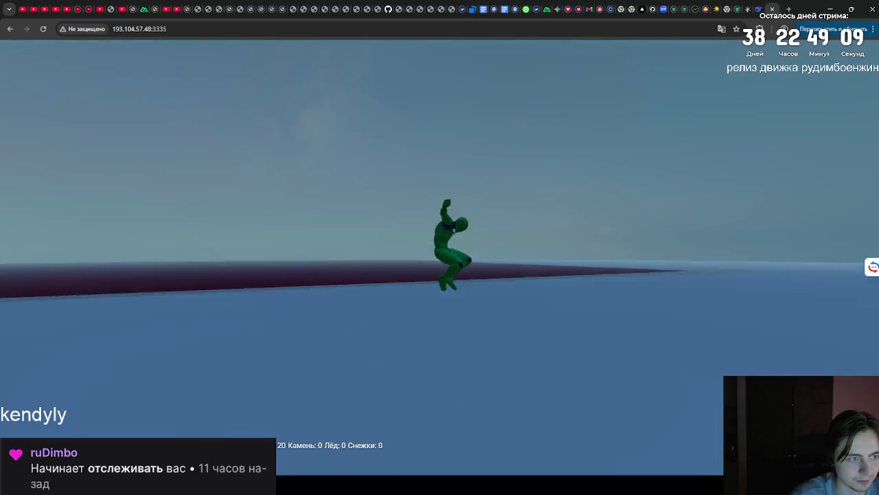
# Jump repeatedly across the snowfield past the lit Christmas tree toward the pines.
pyautogui.press('space')
pyautogui.press('space')
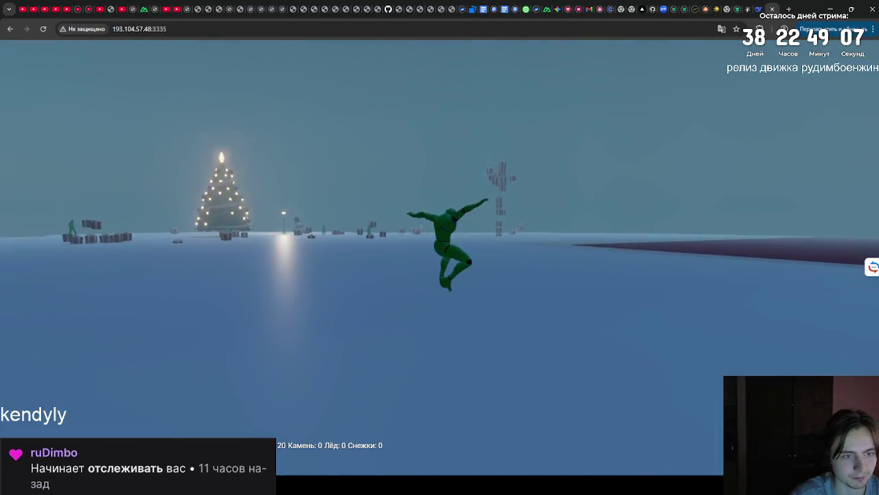
pyautogui.press('space')
pyautogui.press('space')
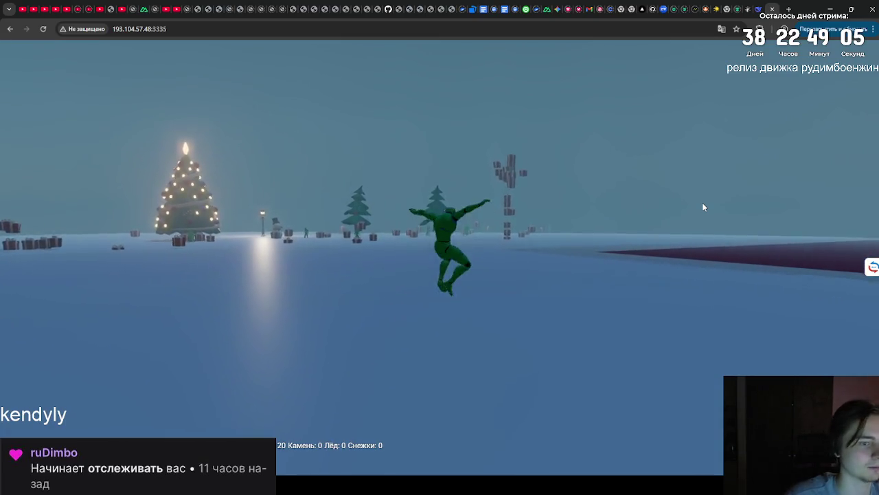
pyautogui.press('space')
pyautogui.press('space')
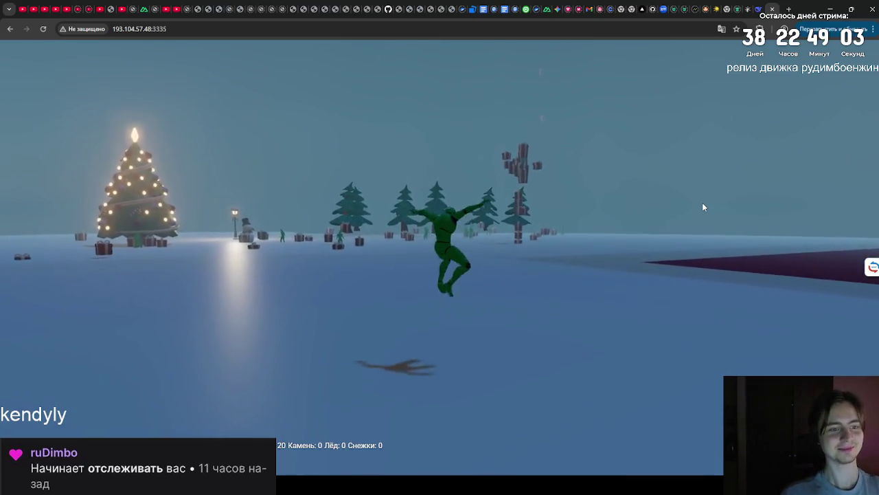
pyautogui.press('space')
pyautogui.press('space')
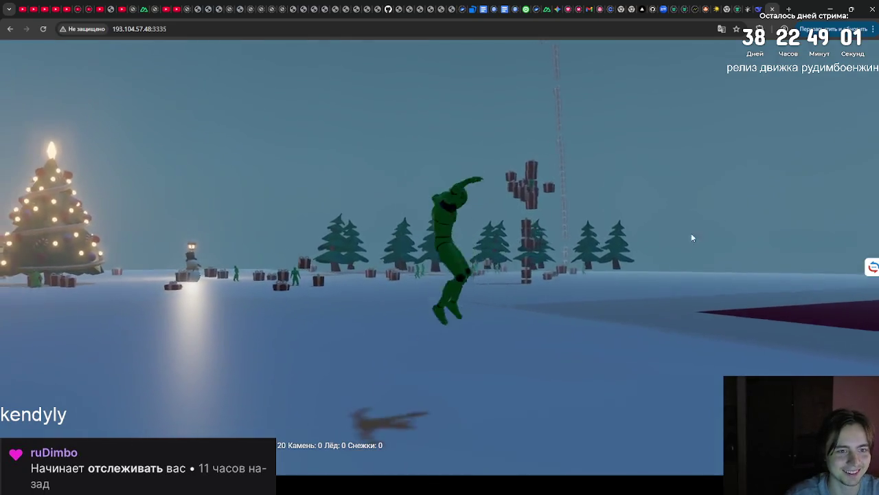
pyautogui.press('space')
pyautogui.press('space')
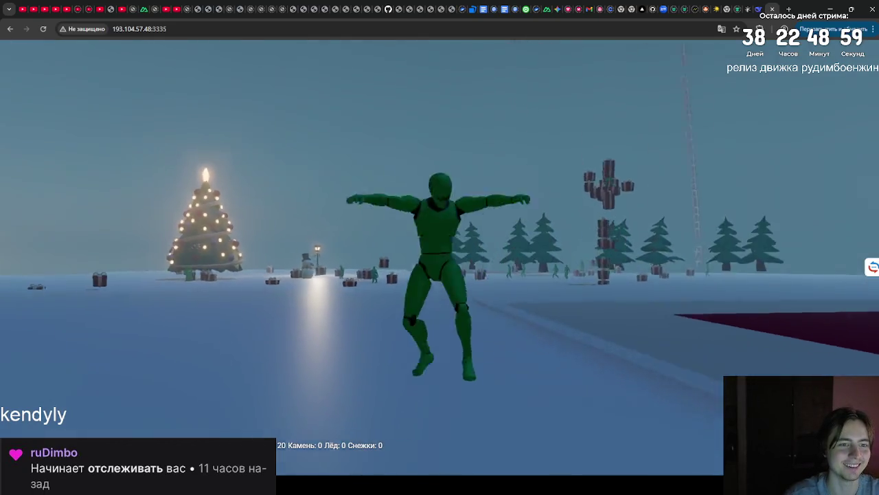
pyautogui.press('w')
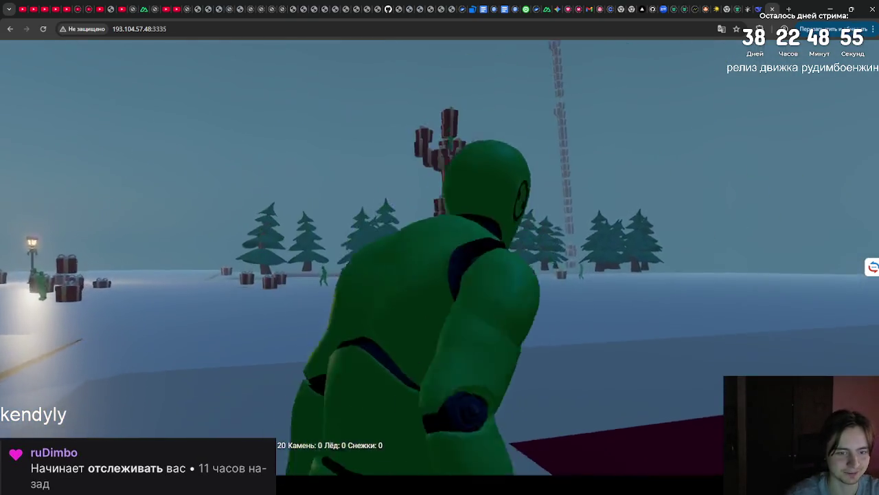
# Hop along the forest edge to the gift-box tower, climb it and leap back down.
pyautogui.press('space')
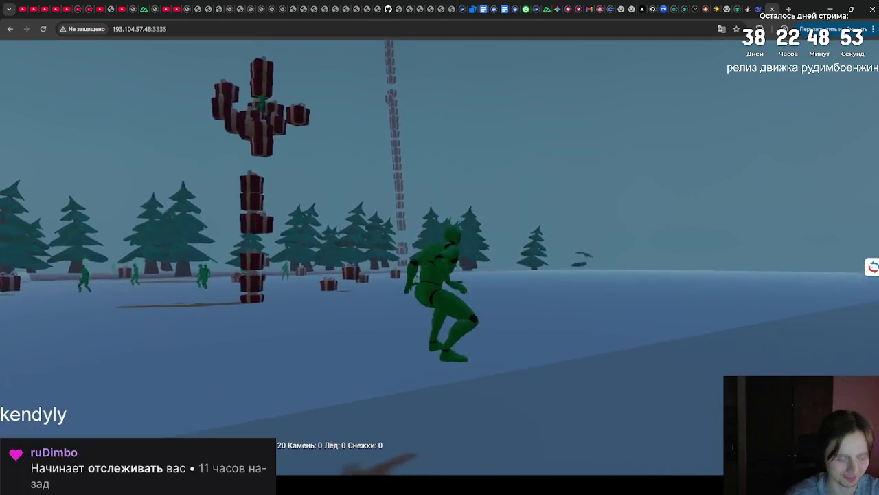
pyautogui.press('space')
pyautogui.press('space')
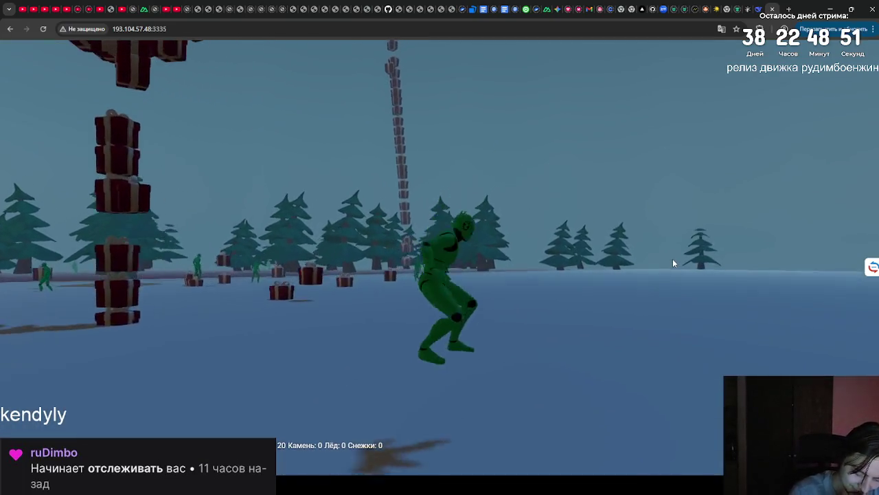
pyautogui.press('space')
pyautogui.press('space')
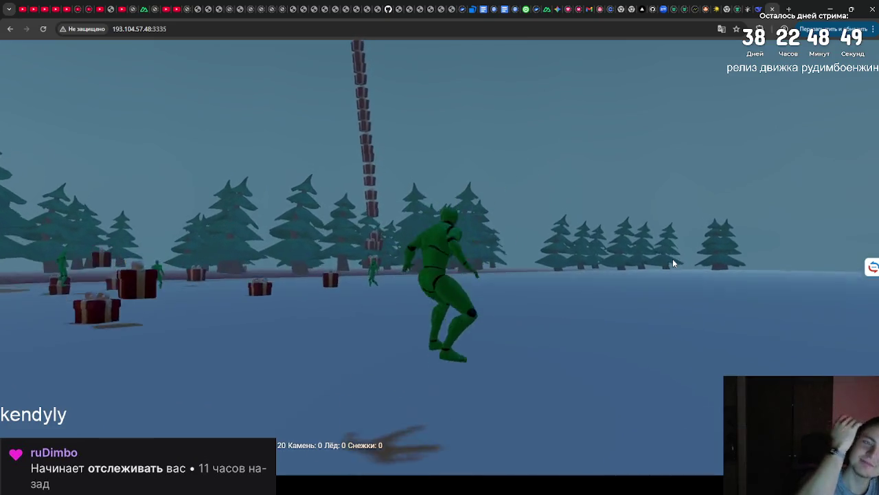
pyautogui.press('space')
pyautogui.press('space')
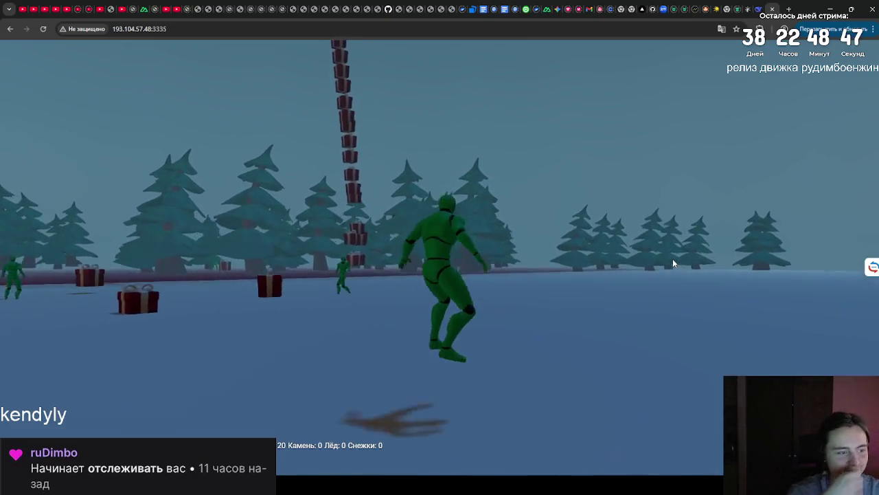
pyautogui.press('space')
pyautogui.press('space')
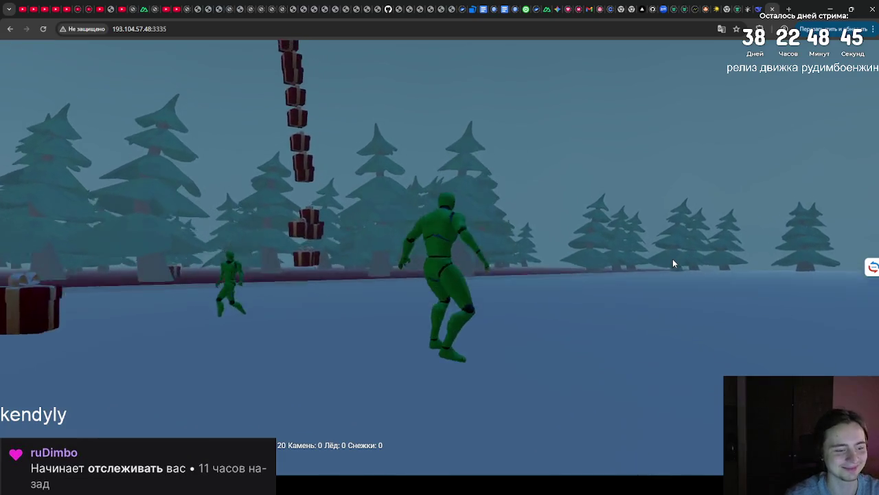
pyautogui.press('space')
pyautogui.press('space')
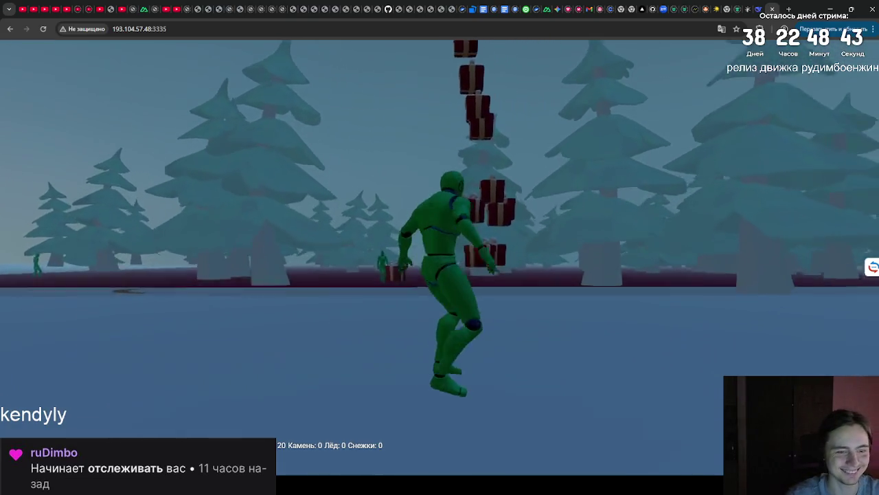
pyautogui.press('space')
pyautogui.press('space')
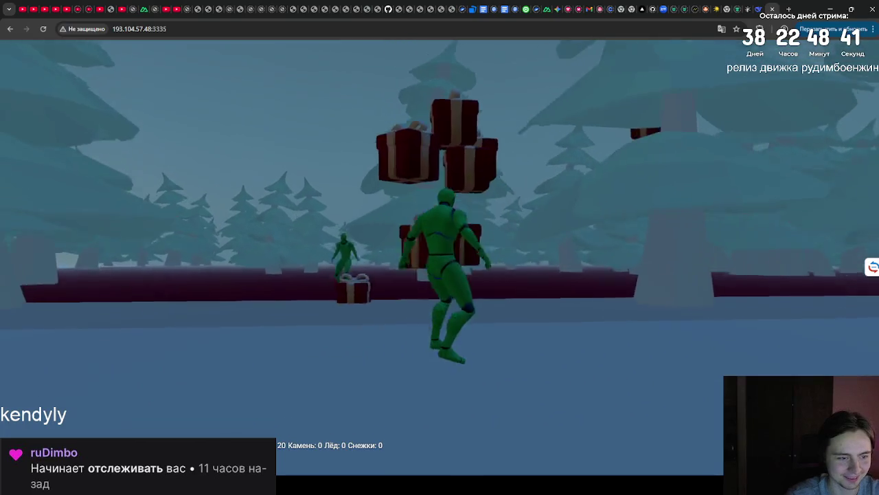
pyautogui.press('space')
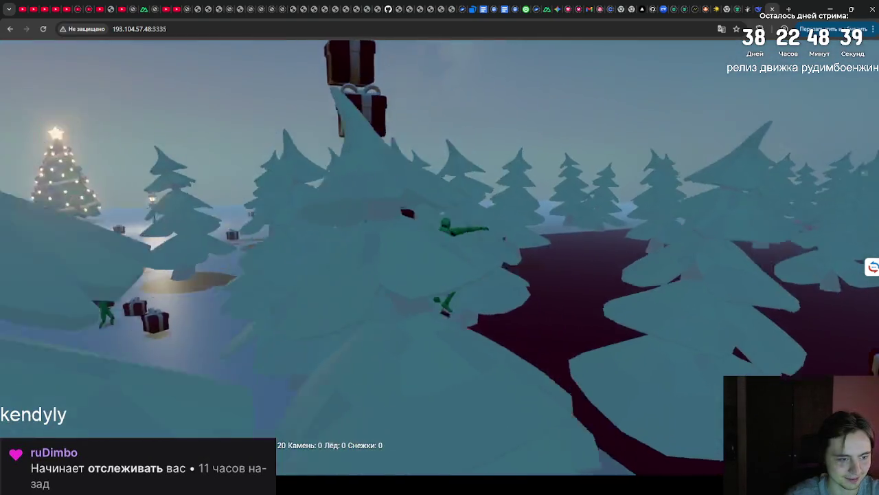
pyautogui.press('space')
pyautogui.press('space')
pyautogui.press('space')
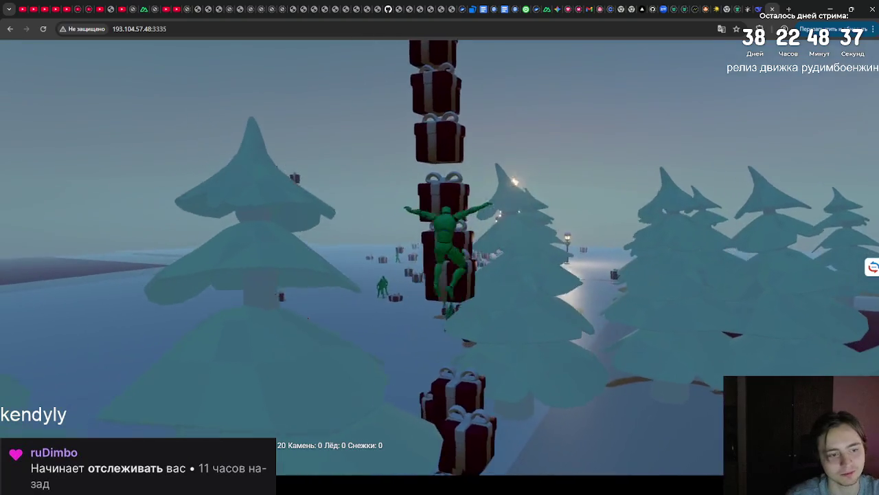
pyautogui.press('space')
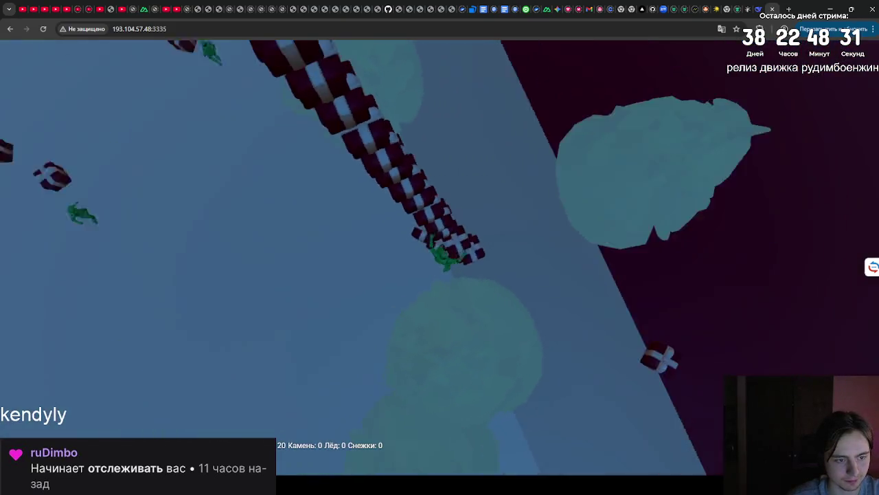
pyautogui.press('space')
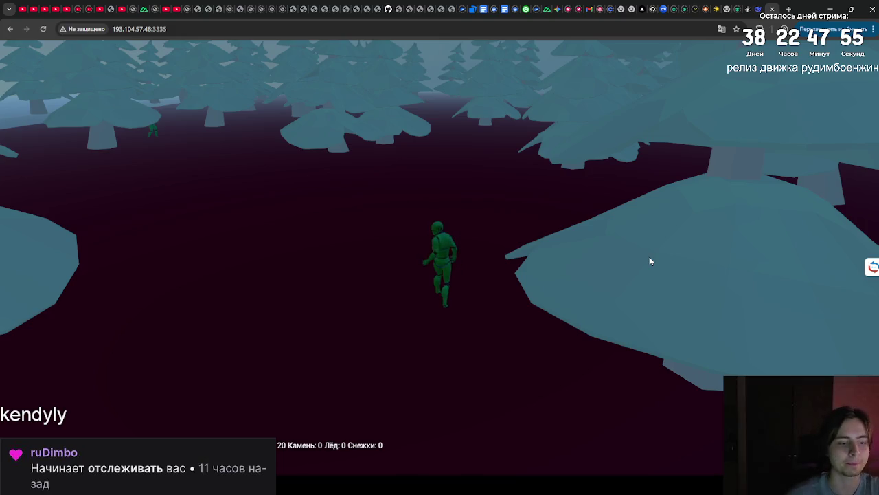
# Lock the view, swing the camera over the snowy trees, and close the game tab.
pyautogui.click(650, 261)
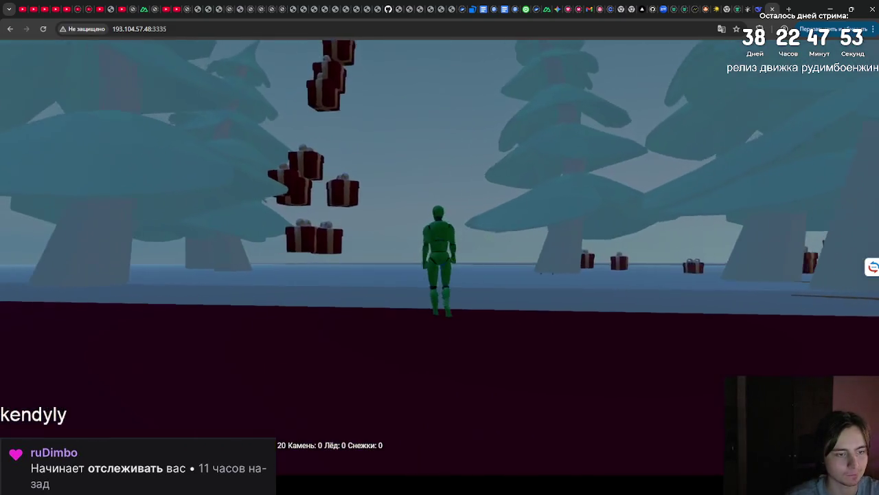
pyautogui.moveTo(721, 242); pyautogui.dragTo(588, 256)
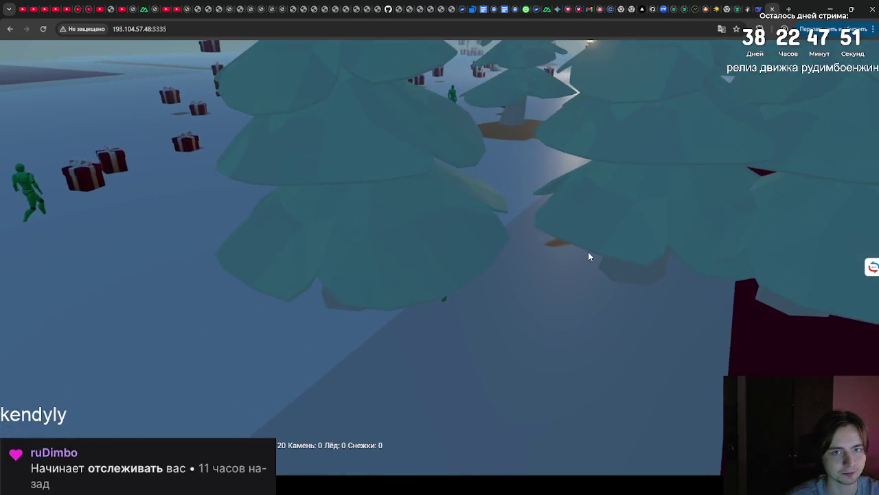
pyautogui.hotkey('ctrl', 'w')
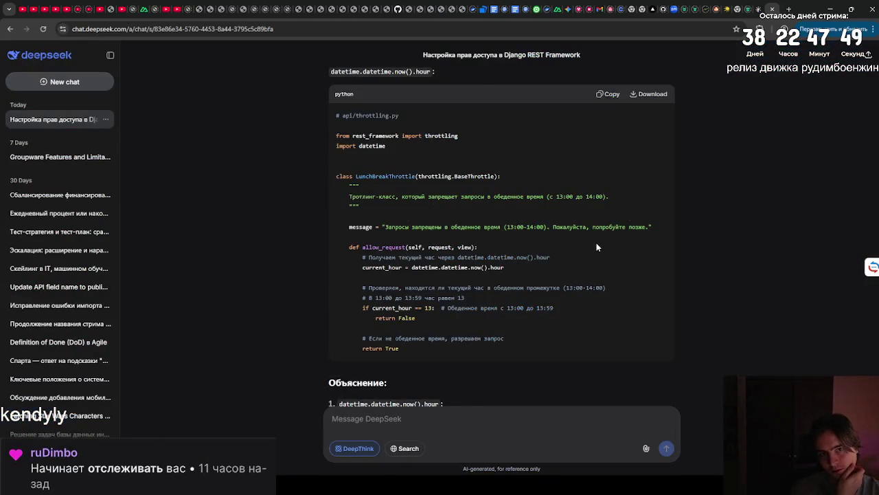
# Close the DeepSeek chat tab with Ctrl+W.
pyautogui.hotkey('ctrl', 'w')
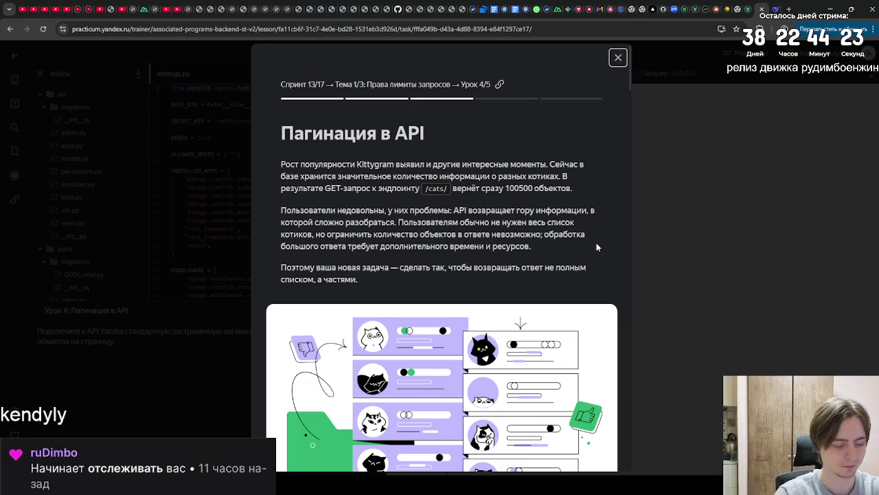
# Load the autocompleted game address 193.104.57.48:3335 in a fresh tab.
pyautogui.hotkey('ctrl', 't')
pyautogui.write('193.104.57.48:3335')
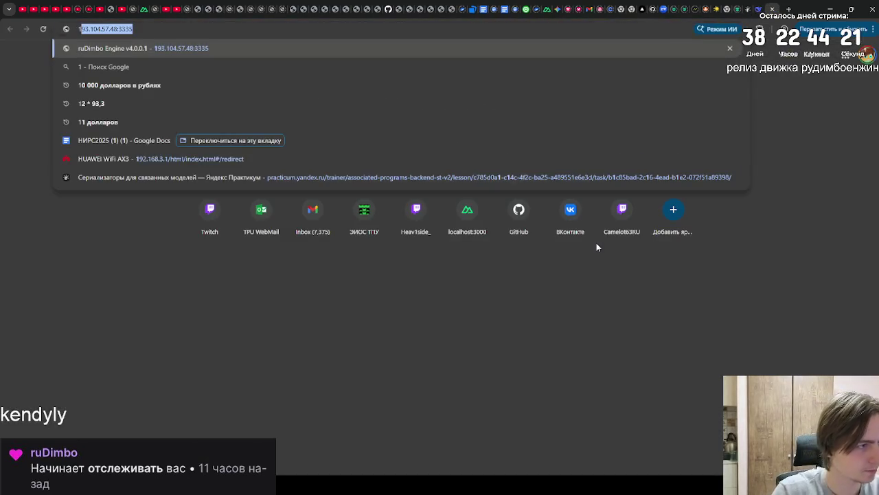
pyautogui.press('Return')
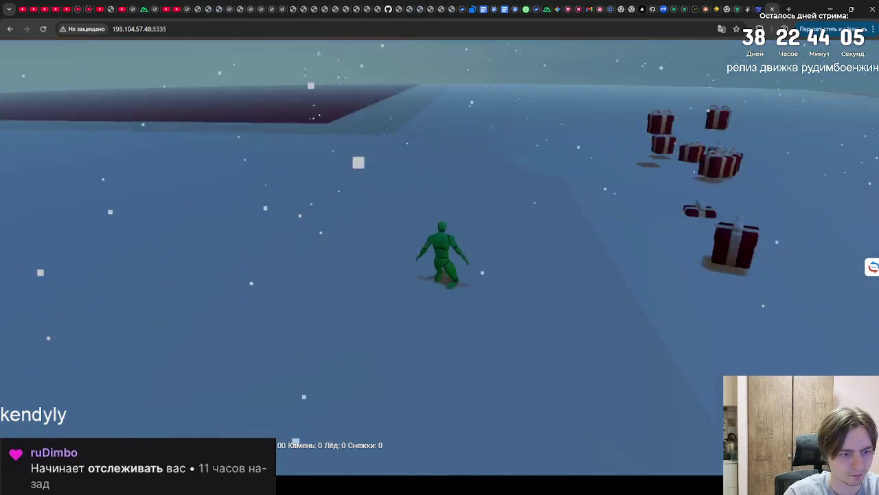
# Jump and fly the green character high above the gift piles.
pyautogui.press('space')
pyautogui.press('w')
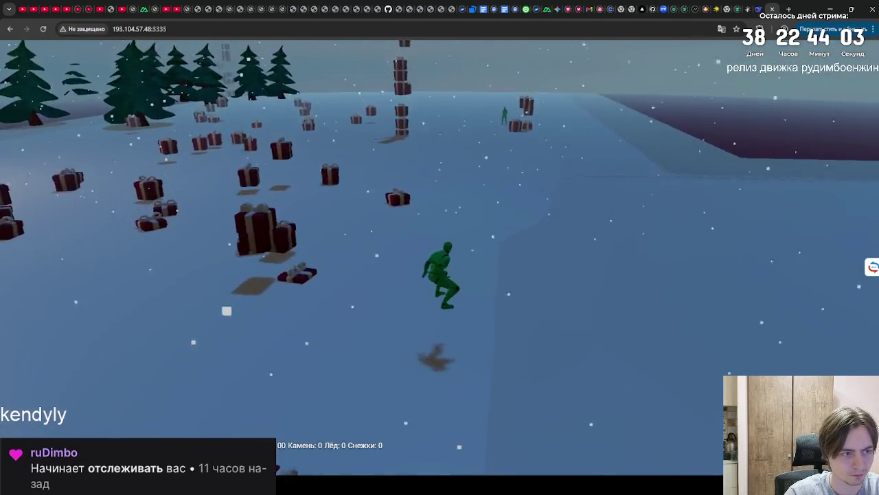
pyautogui.press('space')
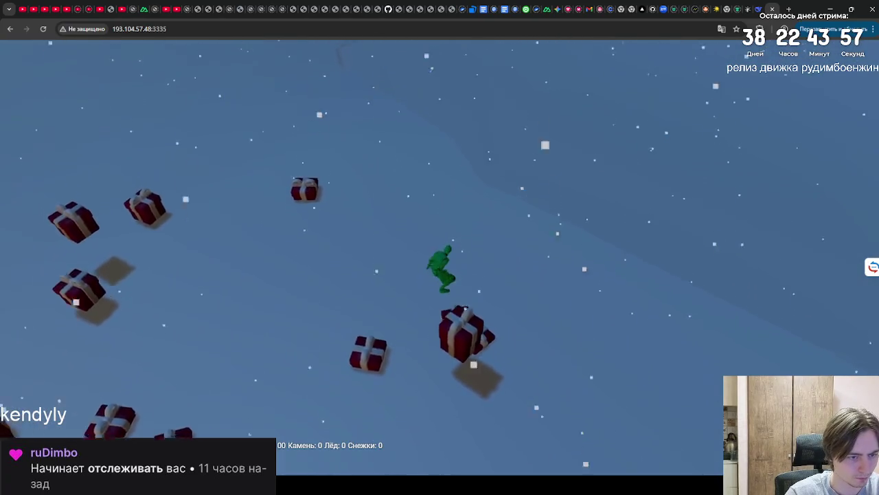
pyautogui.press('space')
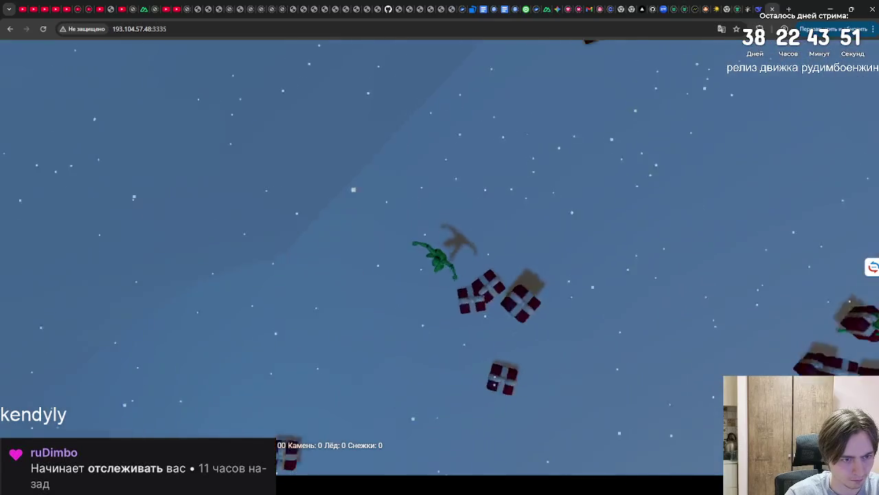
# Run toward the lit Christmas tree, landing on and leaping off gift piles, keeping game focus.
pyautogui.press('w')
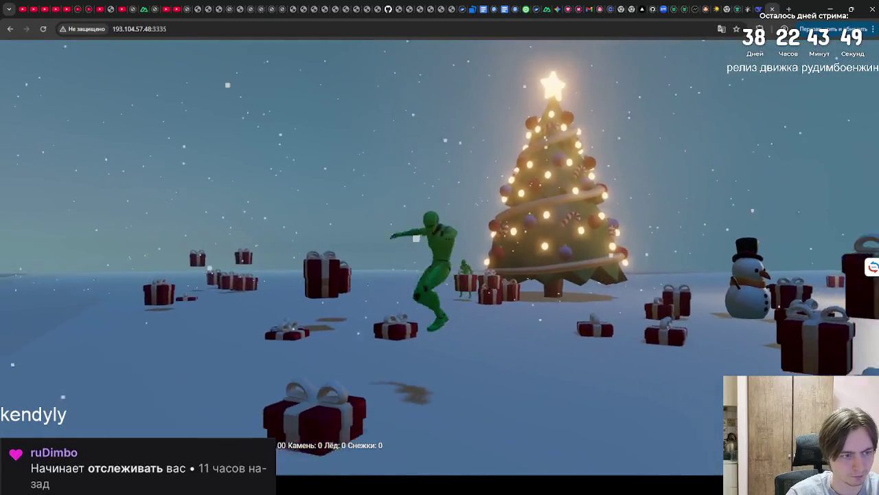
pyautogui.press('w')
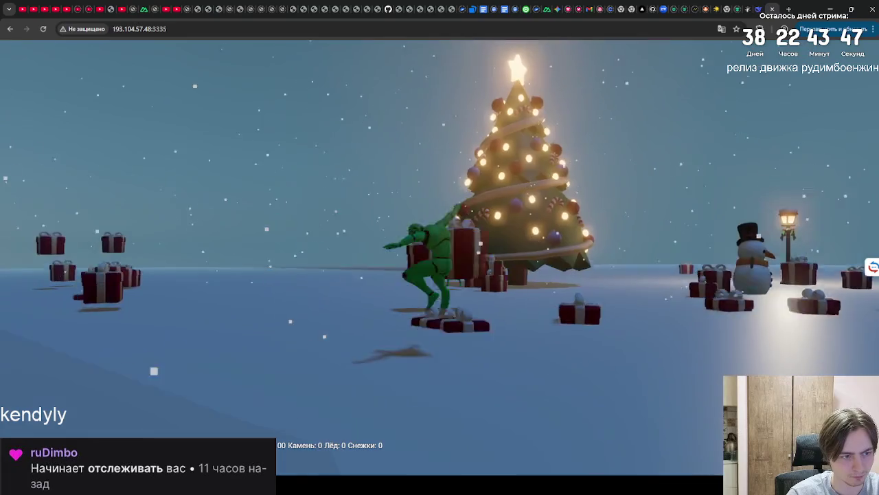
pyautogui.press('space')
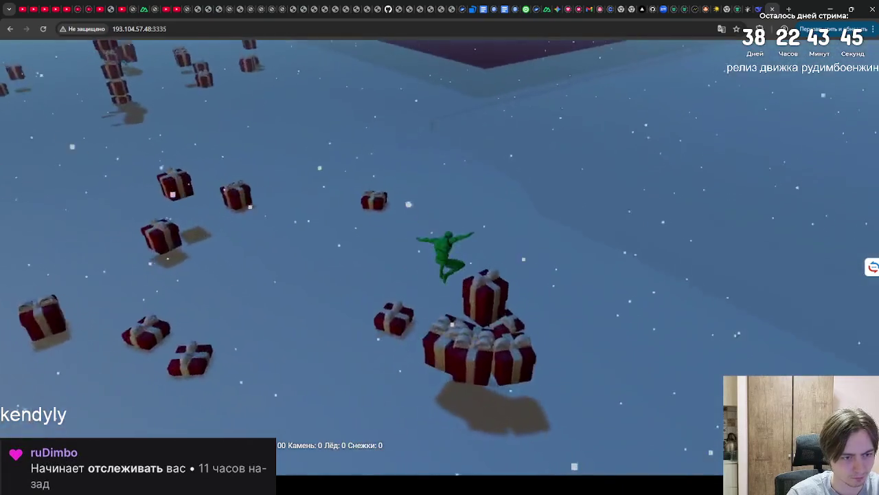
pyautogui.press('w')
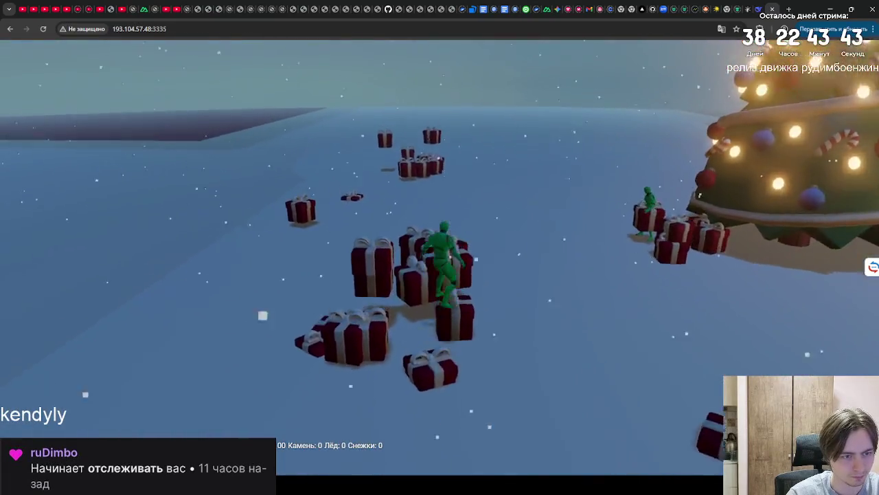
pyautogui.press('w')
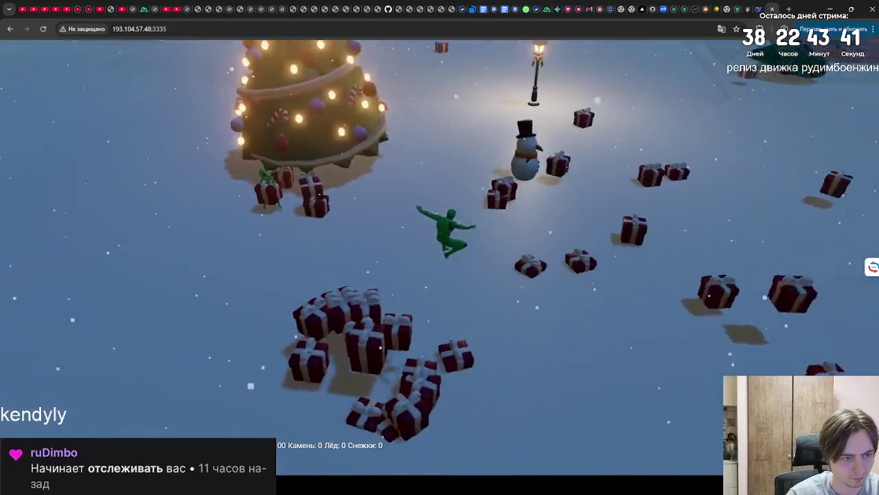
pyautogui.press('w')
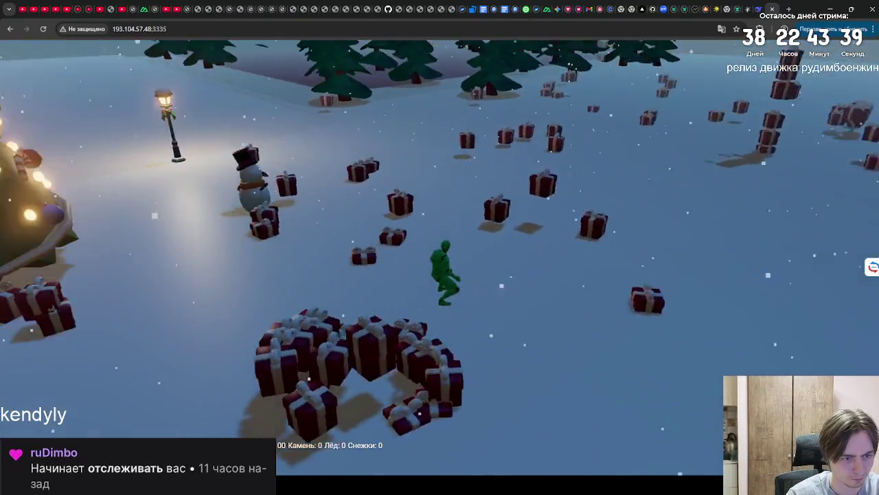
pyautogui.press('w')
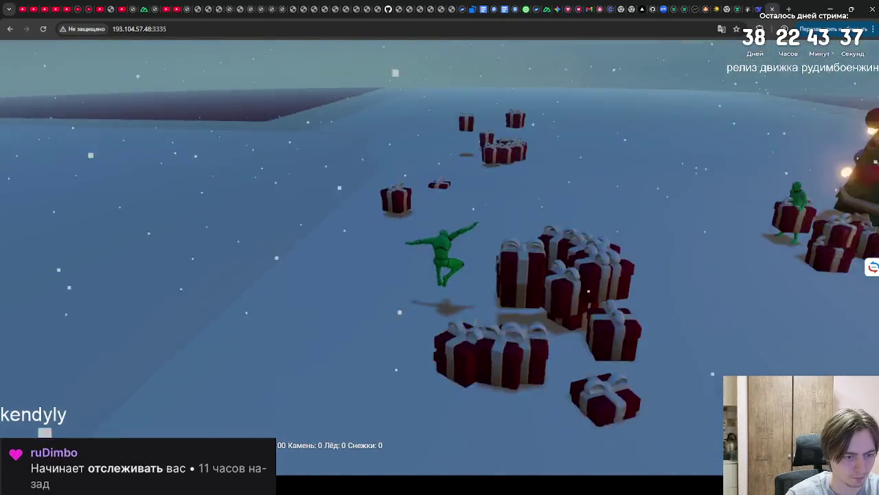
pyautogui.press('space')
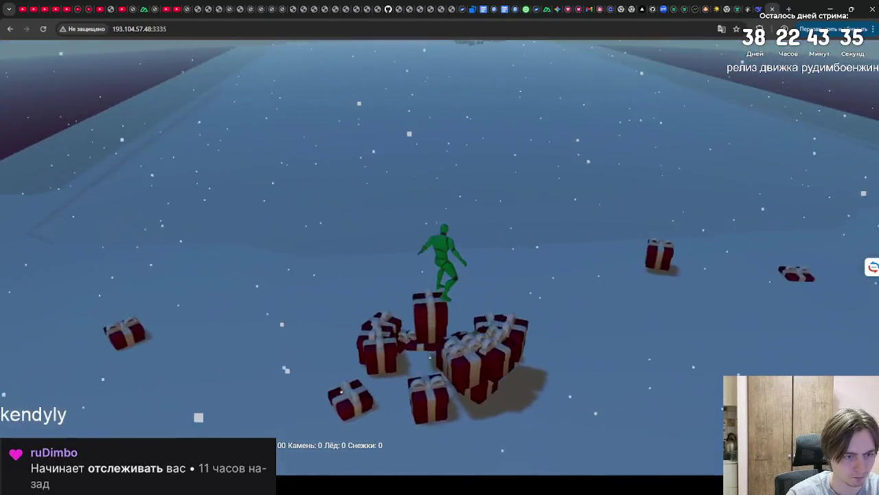
pyautogui.press('w')
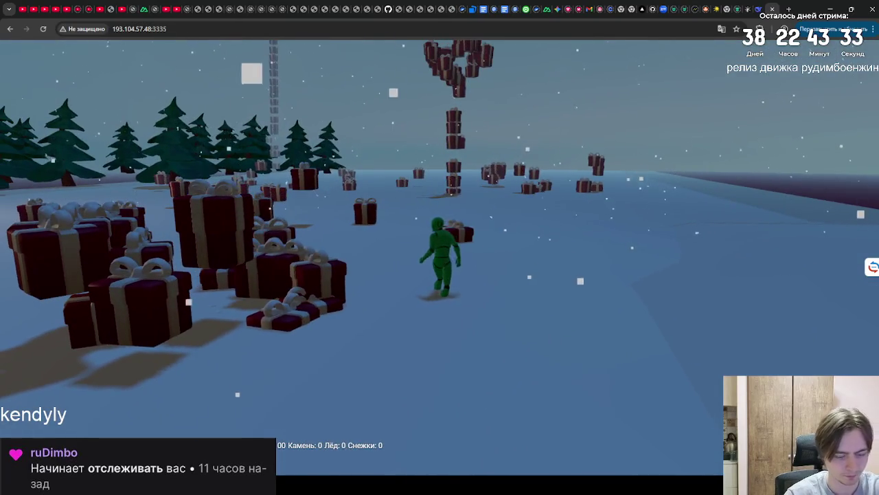
pyautogui.click(569, 225)
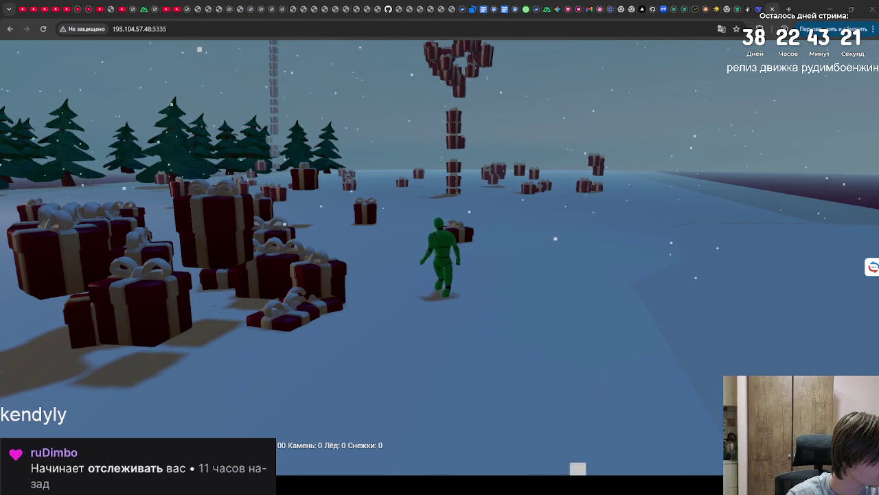
# Reload the game with F5, look around using the top-down V view, then return to Practicum.
pyautogui.press('F5')
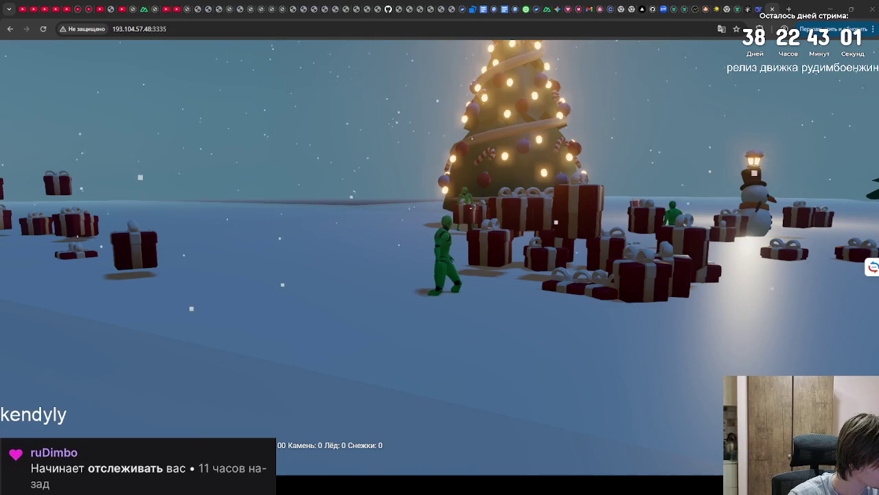
pyautogui.press('w')
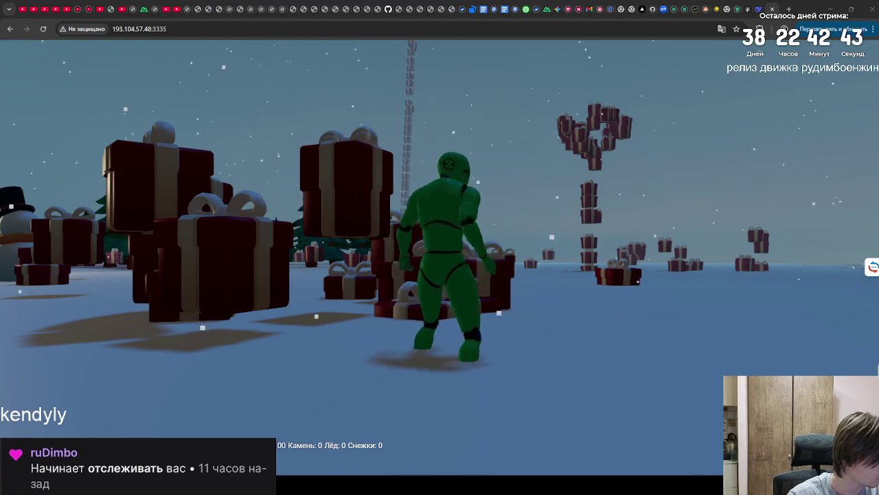
pyautogui.press('v')
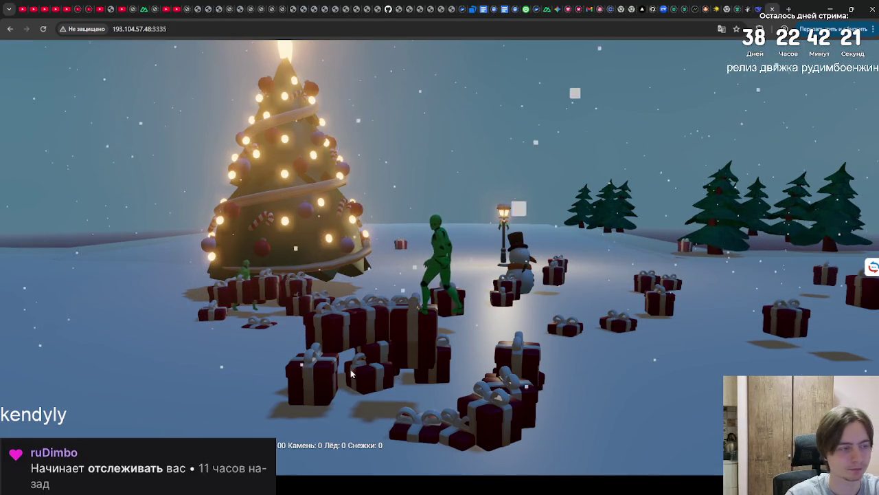
pyautogui.hotkey('ctrl', 'shift', 'Tab')
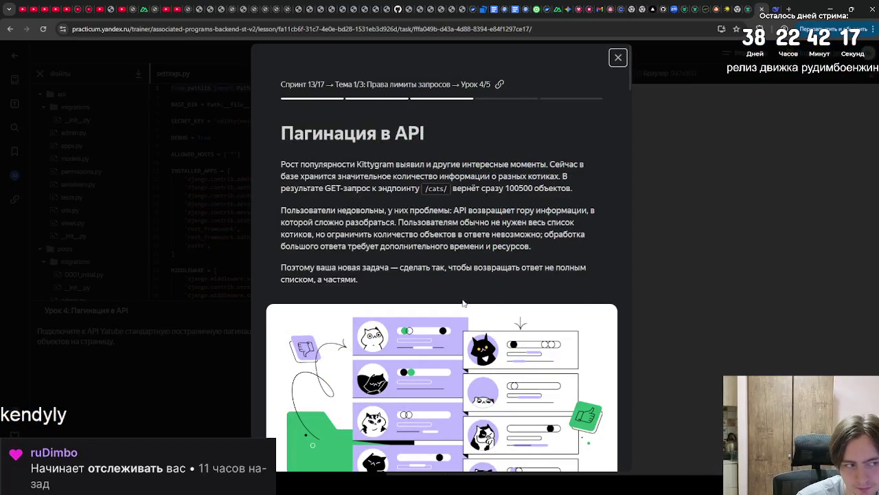
# Scroll through the lesson and open the task workspace via 'Перейти к заданию'.
pyautogui.scroll(-15, 437, 287)
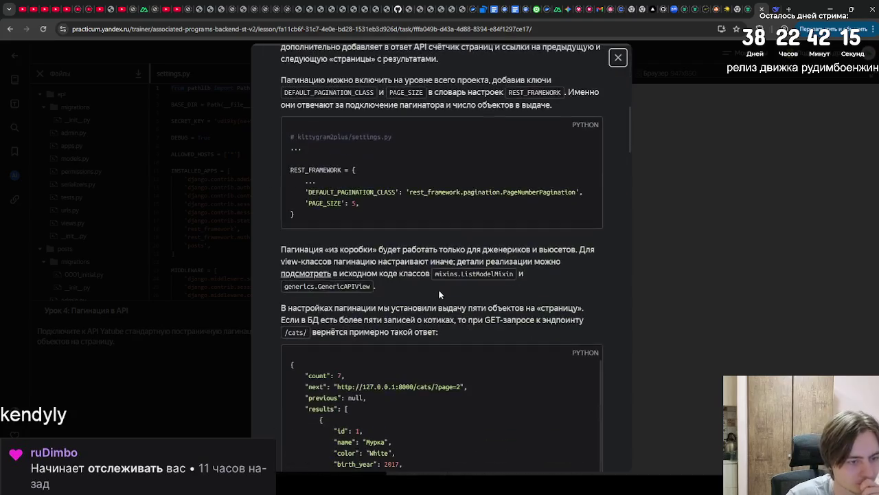
pyautogui.scroll(3, 434, 295)
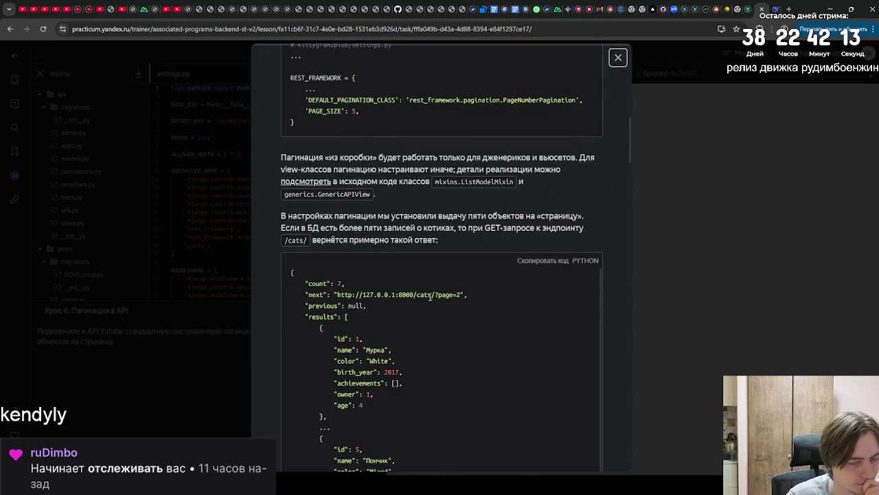
pyautogui.scroll(-8, 430, 302)
pyautogui.moveTo(630, 199); pyautogui.dragTo(593, 458)
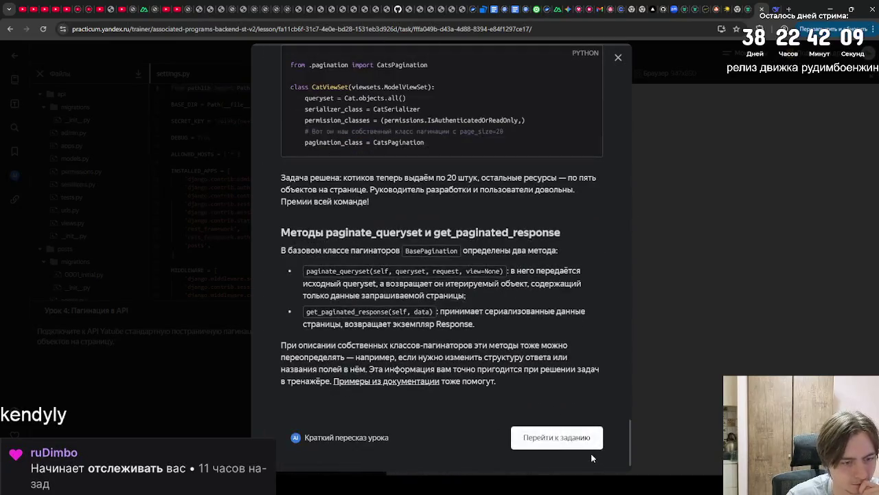
pyautogui.click(587, 439)
# Select the pagination task paragraph, briefly opening and closing the lesson list.
pyautogui.moveTo(115, 342)
pyautogui.mouseDown()
pyautogui.moveTo(38, 334)
pyautogui.moveTo(108, 342)
pyautogui.mouseUp()
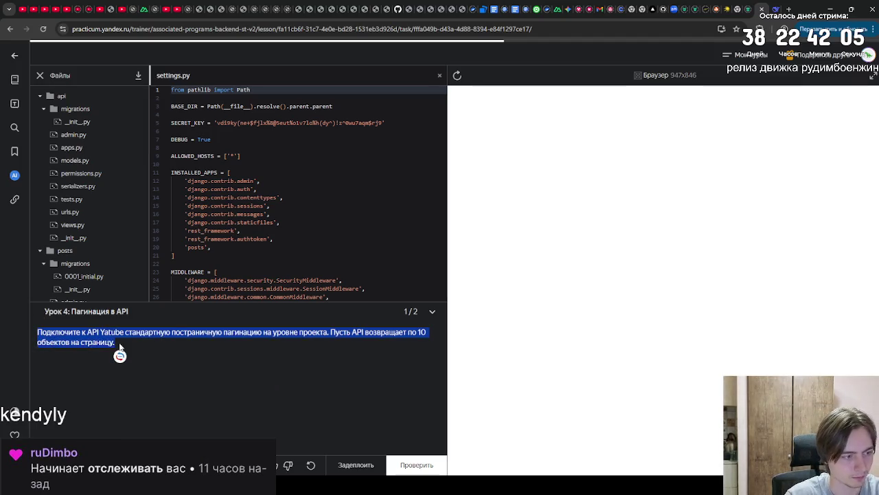
pyautogui.click(15, 79)
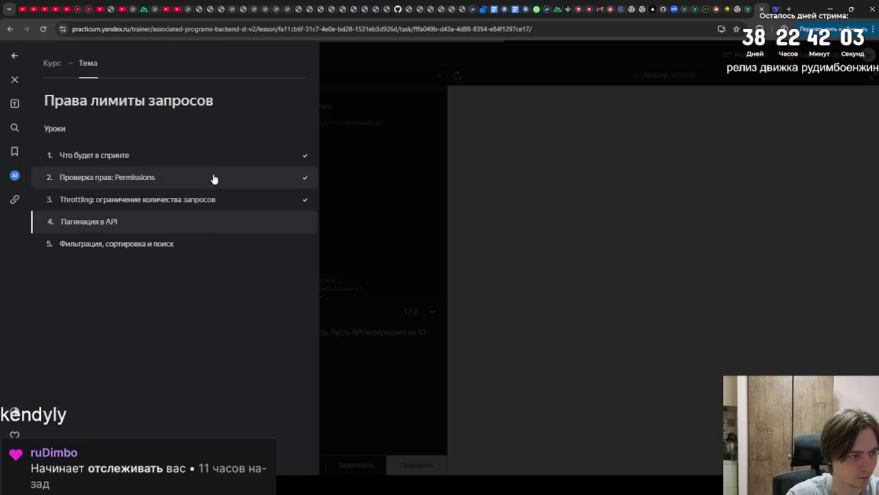
pyautogui.click(422, 156)
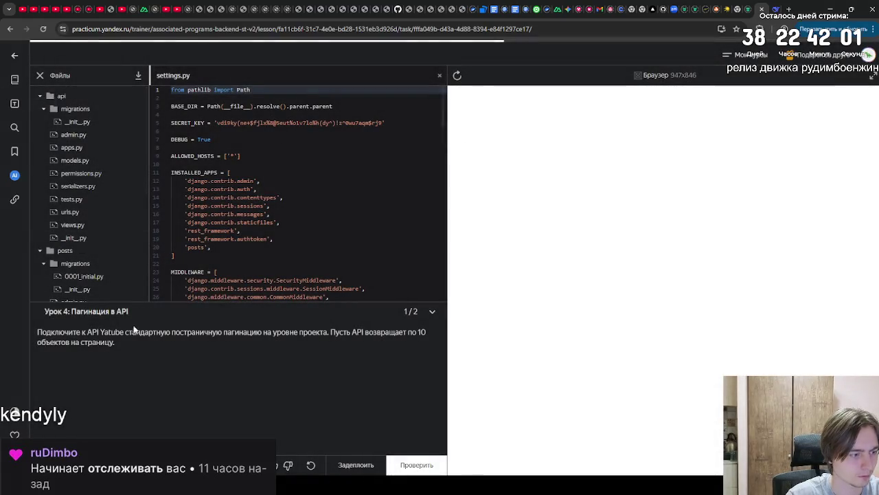
pyautogui.moveTo(32, 335)
pyautogui.mouseDown()
pyautogui.moveTo(736, 31)
pyautogui.moveTo(216, 345)
pyautogui.moveTo(38, 332)
pyautogui.mouseUp()
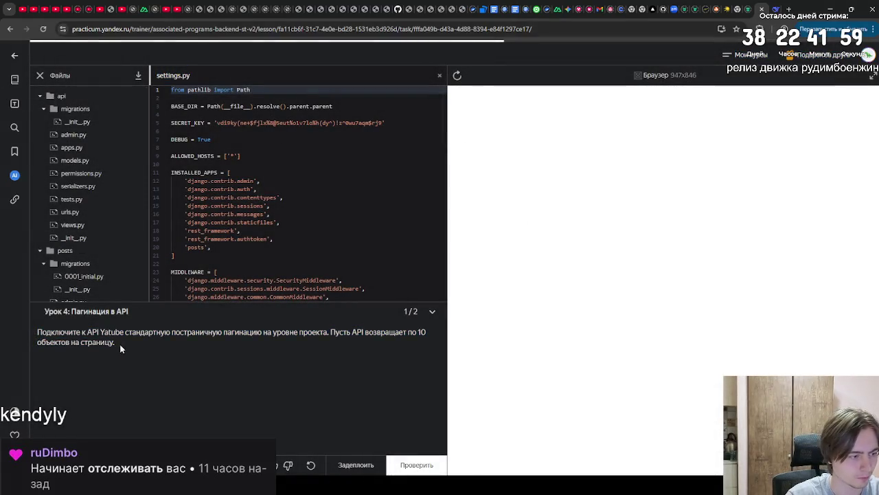
pyautogui.click(779, 7)
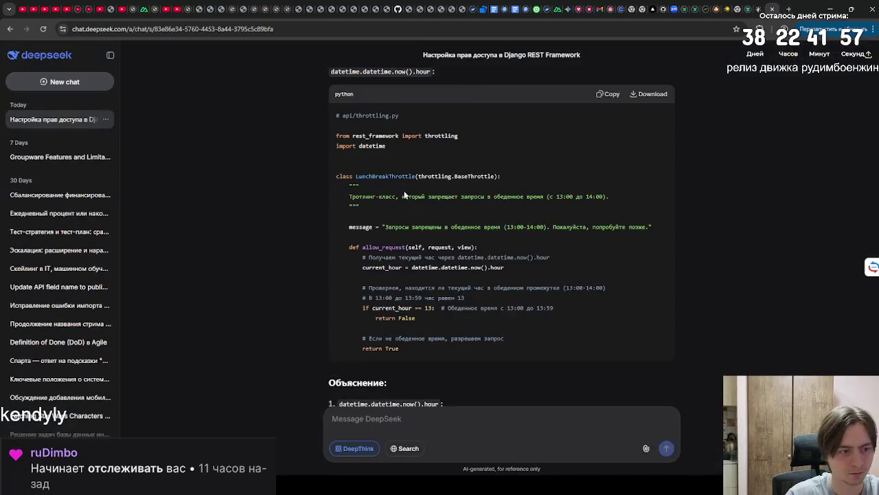
# Paste the pagination task text and the whole settings.py code into a new DeepSeek message.
pyautogui.click(469, 429)
pyautogui.hotkey('ctrl', 'v')
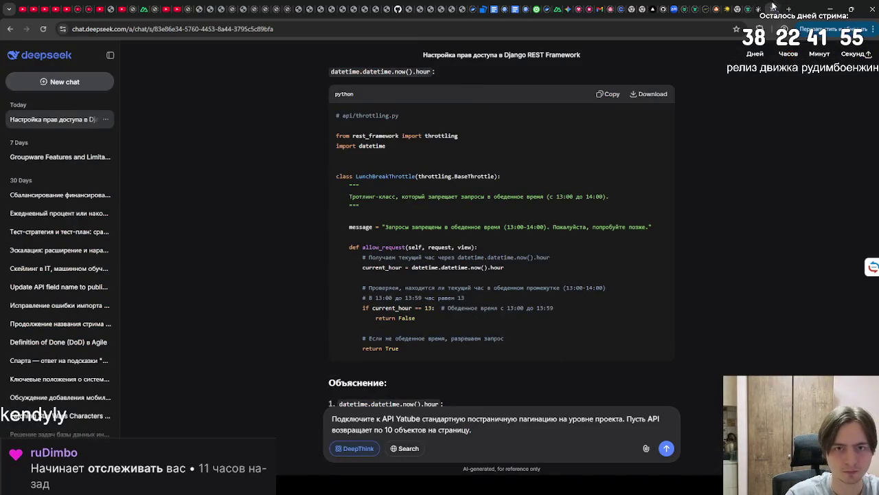
pyautogui.click(760, 9)
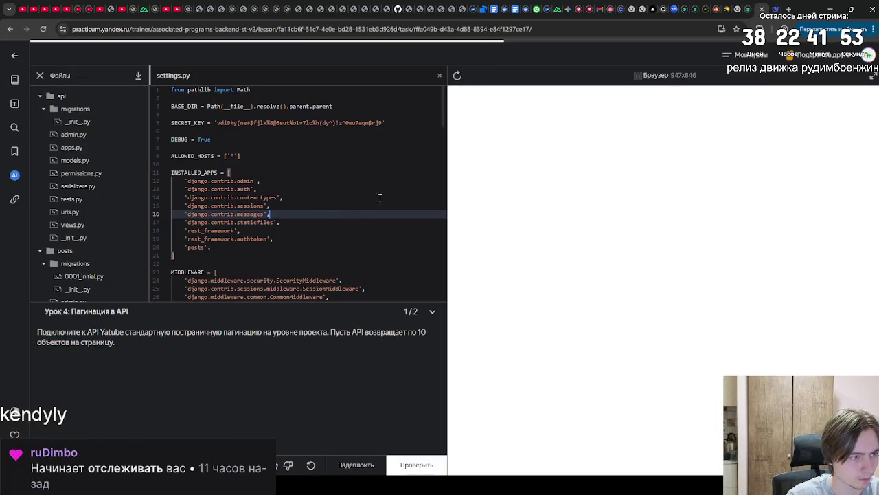
pyautogui.hotkey('ctrl', 'a')
pyautogui.click(783, 8)
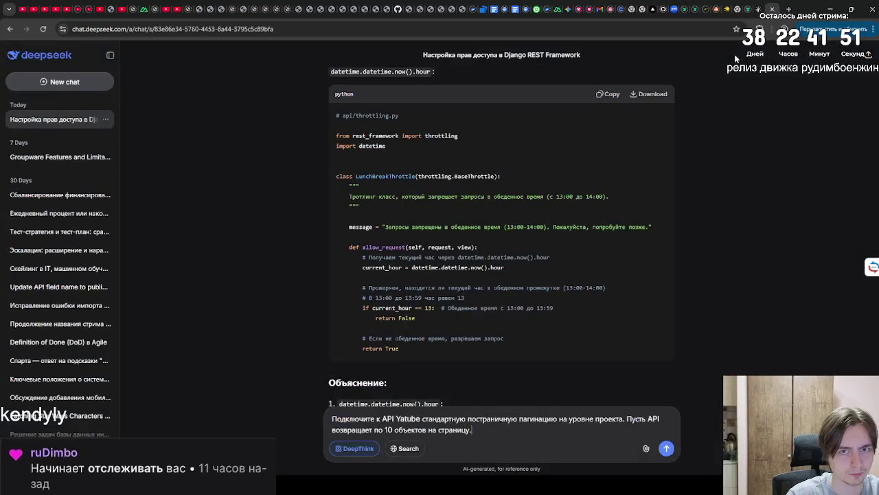
pyautogui.hotkey('ctrl', 'v')
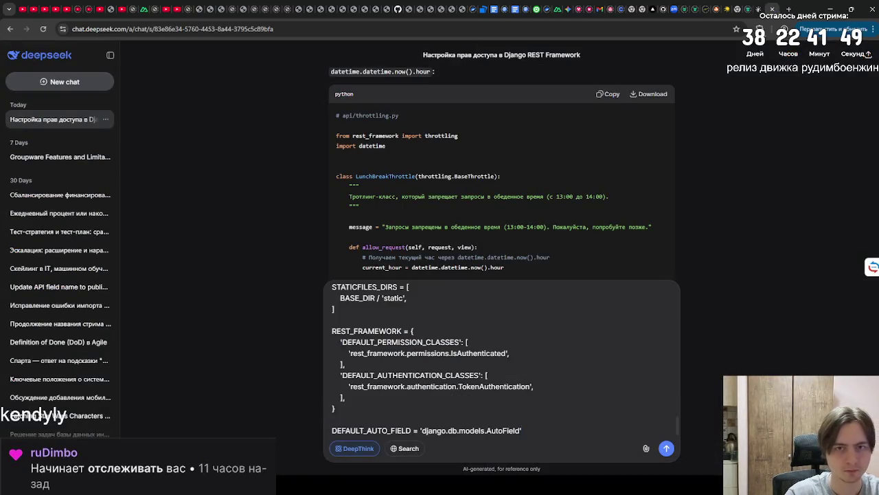
# Add the request to add two REST_FRAMEWORK parameters and send the message.
pyautogui.hotkey('ctrl', 'shift', 'Tab')
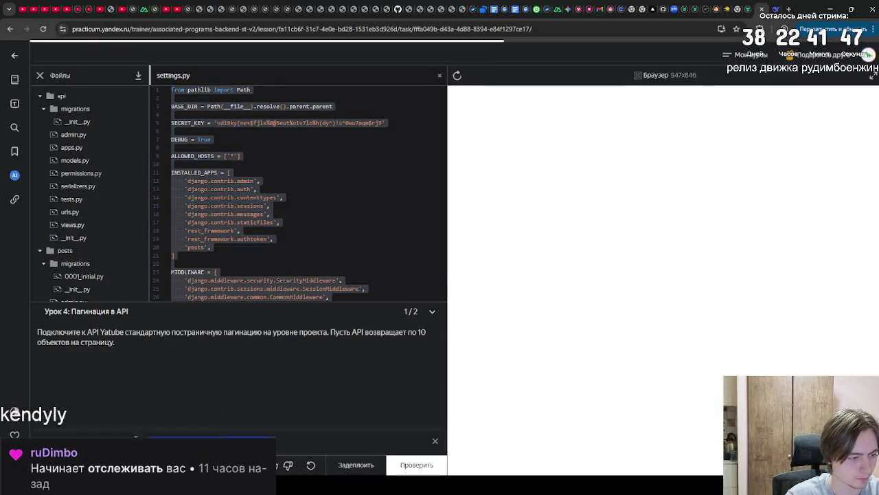
pyautogui.hotkey('ctrl', 'Tab')
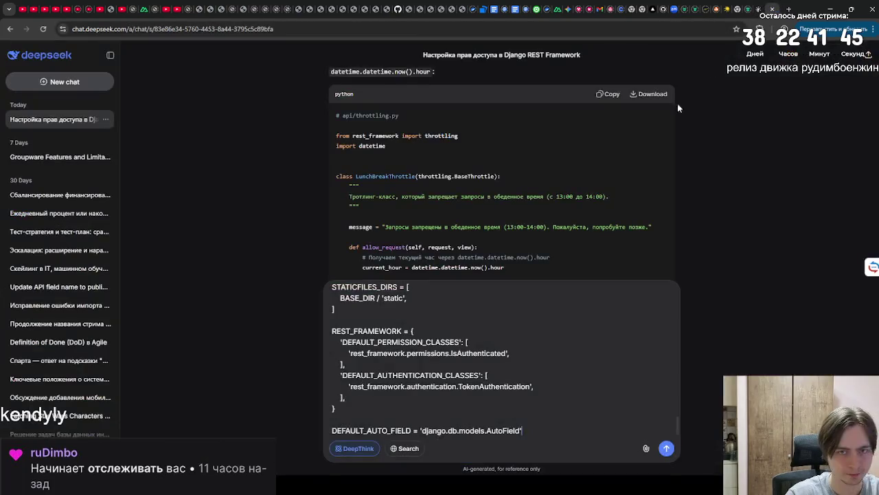
pyautogui.moveTo(678, 425); pyautogui.dragTo(678, 294)
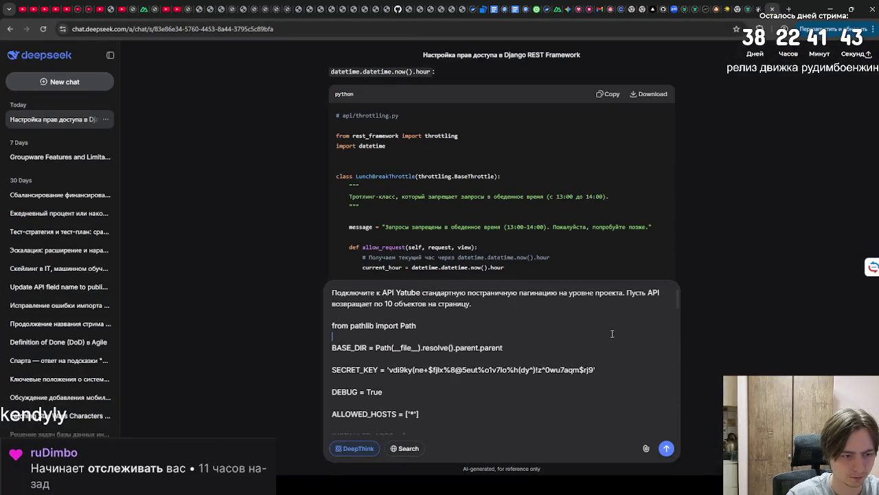
pyautogui.hotkey('ctrl', 'v')
pyautogui.press('Return')
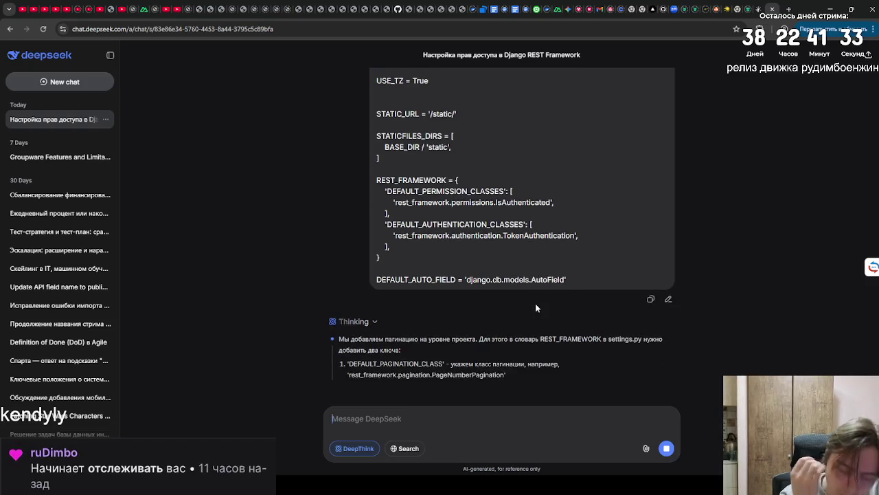
# Load the game at 193.104.57.48:3335 in a new tab.
pyautogui.hotkey('ctrl', 't')
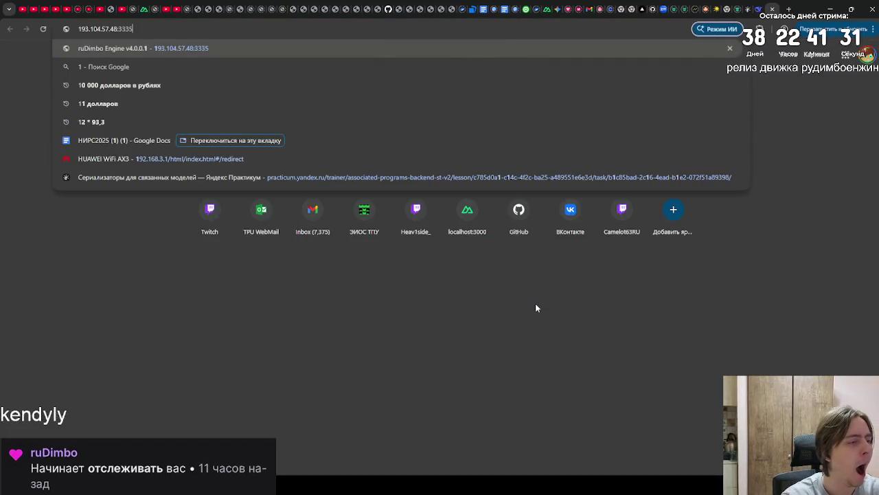
pyautogui.press('Return')
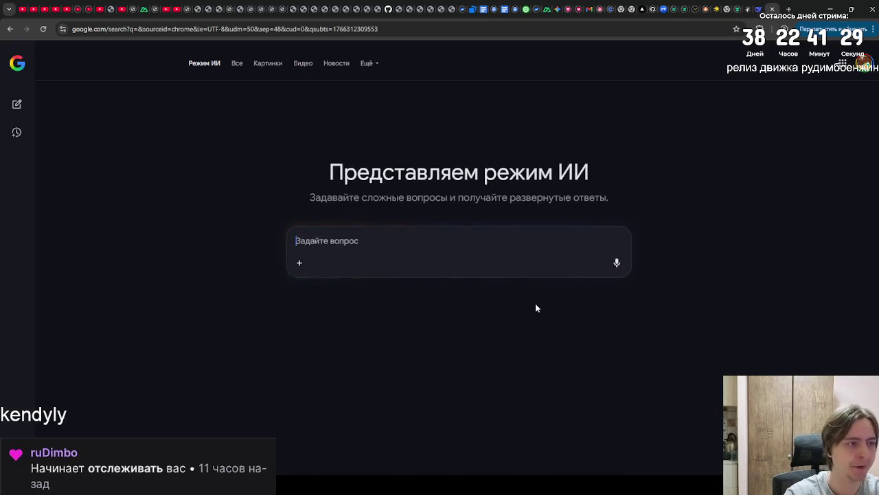
pyautogui.hotkey('ctrl', 't')
pyautogui.write('193')
pyautogui.press('Return')
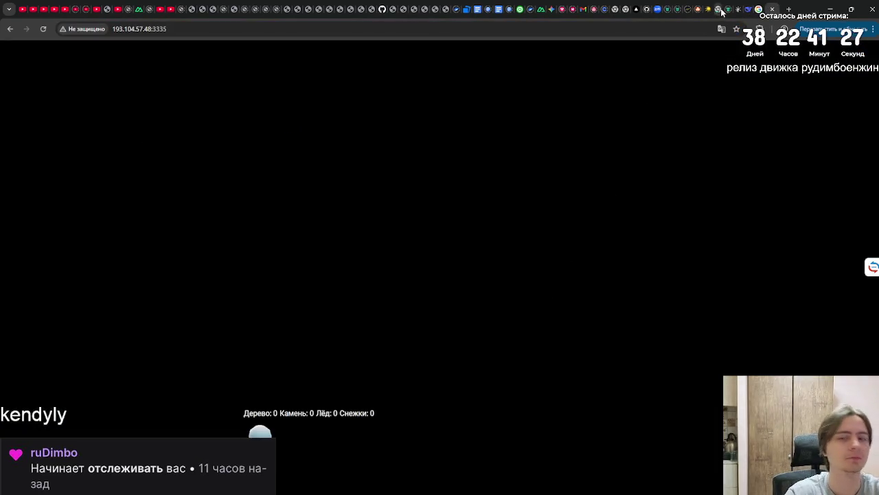
# Close the stray Google AI Mode tab and return to DeepSeek's answer.
pyautogui.click(748, 9)
pyautogui.click(765, 10)
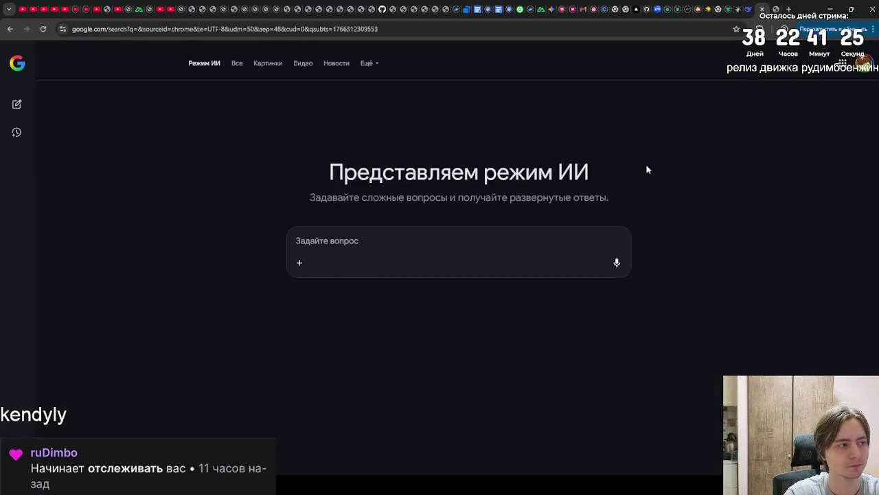
pyautogui.hotkey('ctrl', 'w')
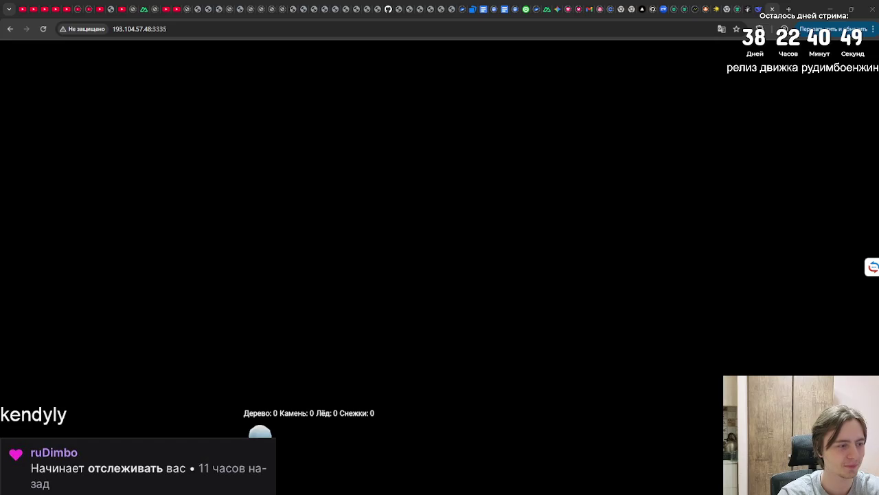
pyautogui.click(761, 8)
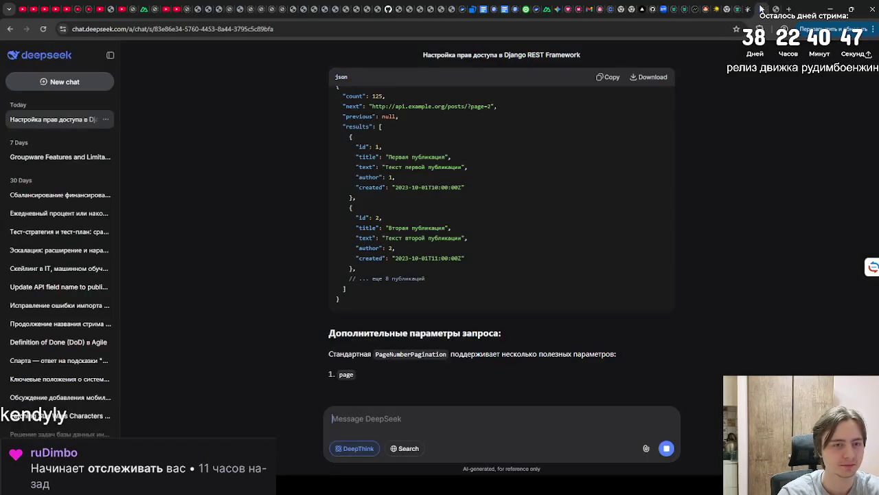
# Read DeepSeek's pagination reply, then run the Проверить check on the Practicum settings.py.
pyautogui.scroll(2, 557, 182)
pyautogui.scroll(10, 531, 186)
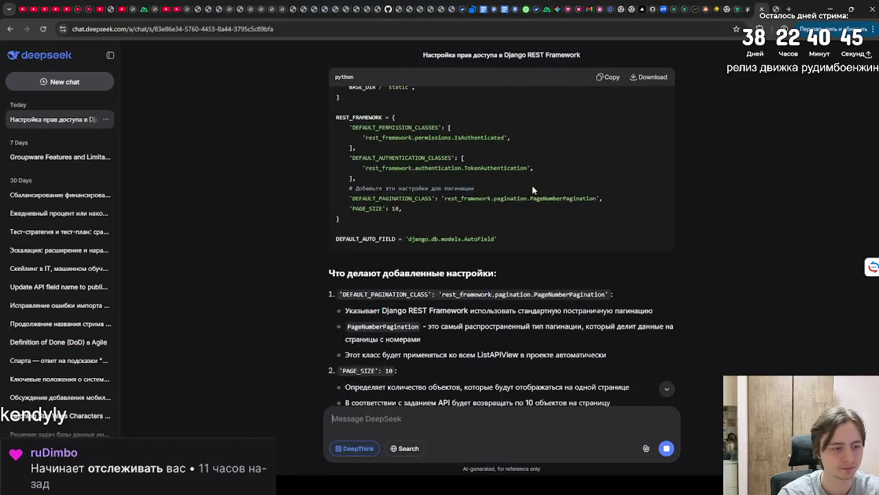
pyautogui.scroll(5, 480, 139)
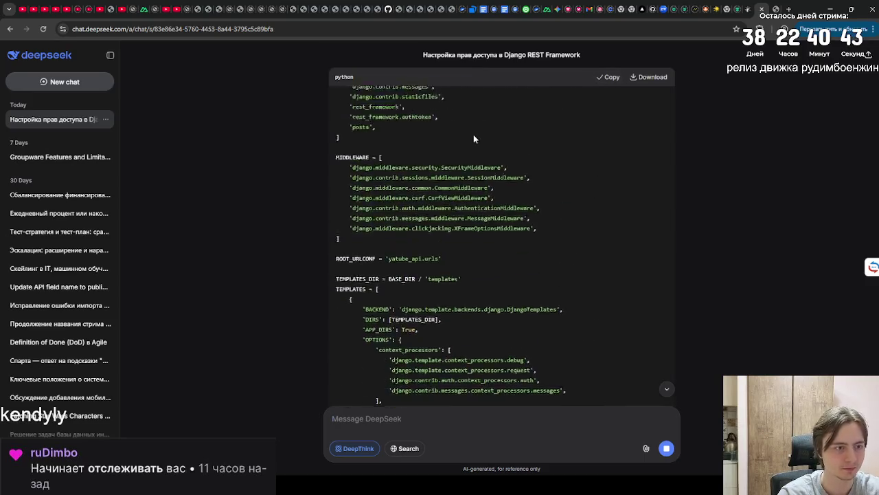
pyautogui.scroll(-15, 473, 134)
pyautogui.click(732, 6)
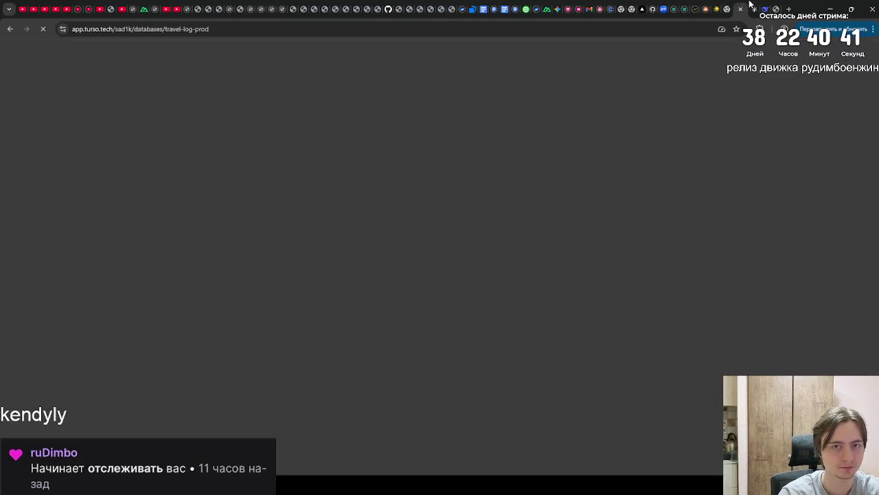
pyautogui.click(751, 5)
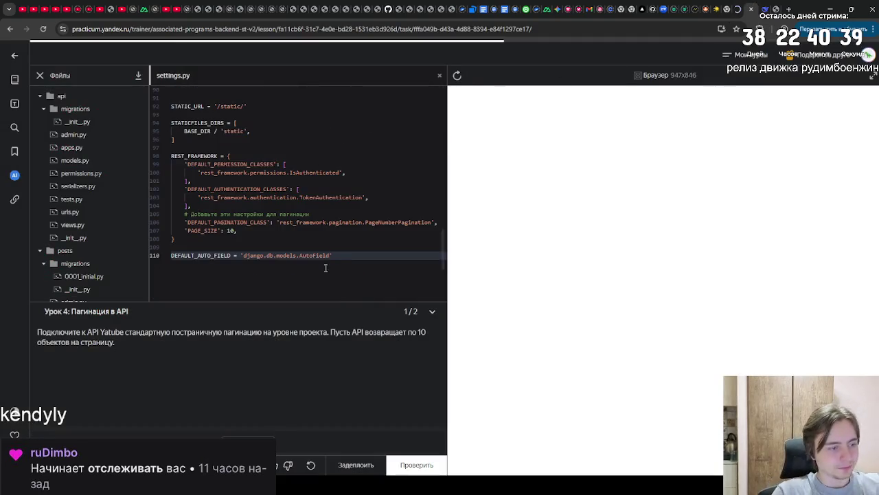
pyautogui.click(406, 461)
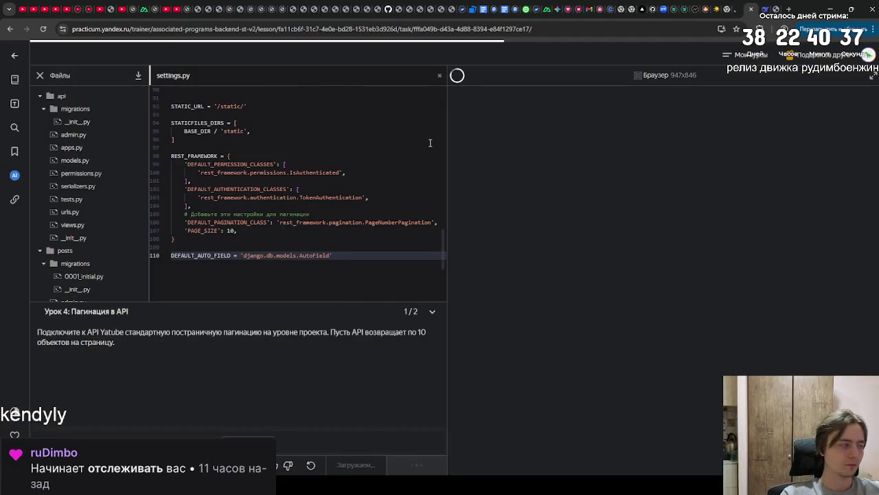
# Confirm the check passed, then open the game tab and click into the snowy world.
pyautogui.click(766, 7)
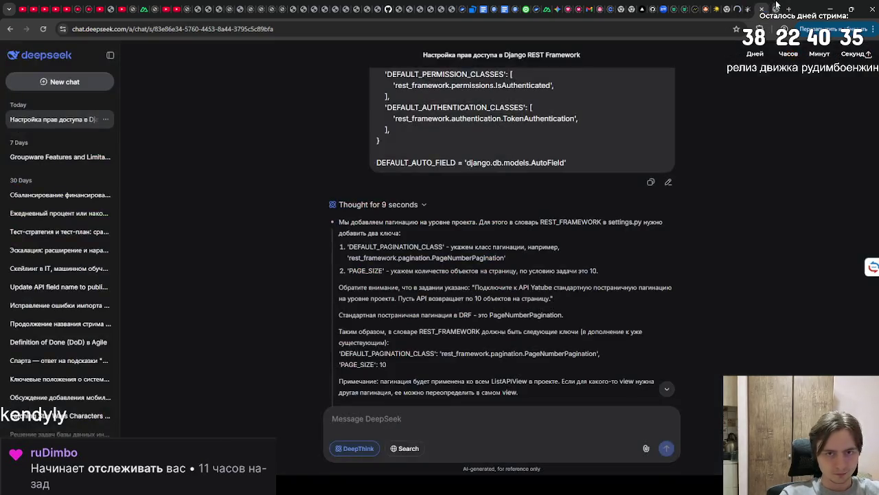
pyautogui.click(774, 5)
pyautogui.click(763, 5)
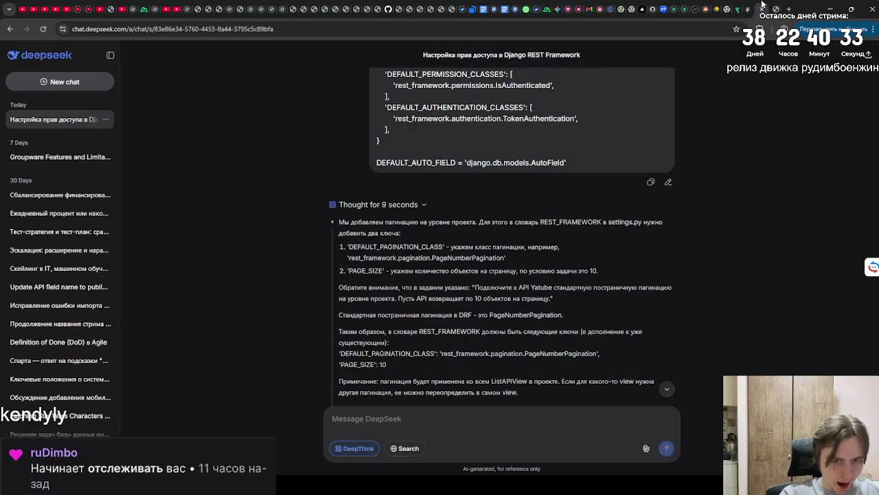
pyautogui.click(739, 7)
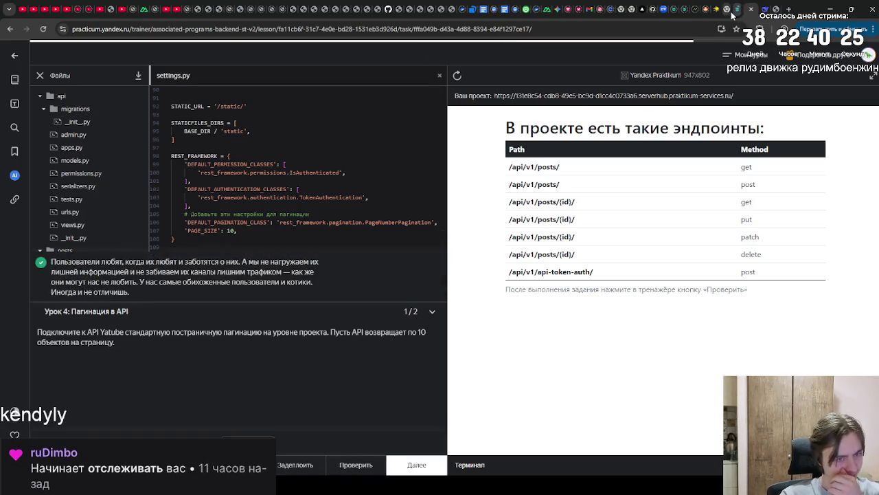
pyautogui.click(775, 8)
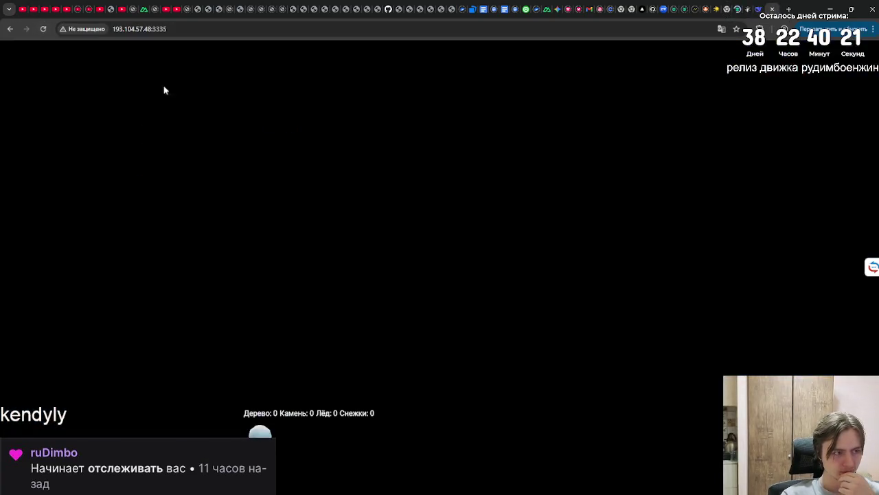
pyautogui.click(162, 89)
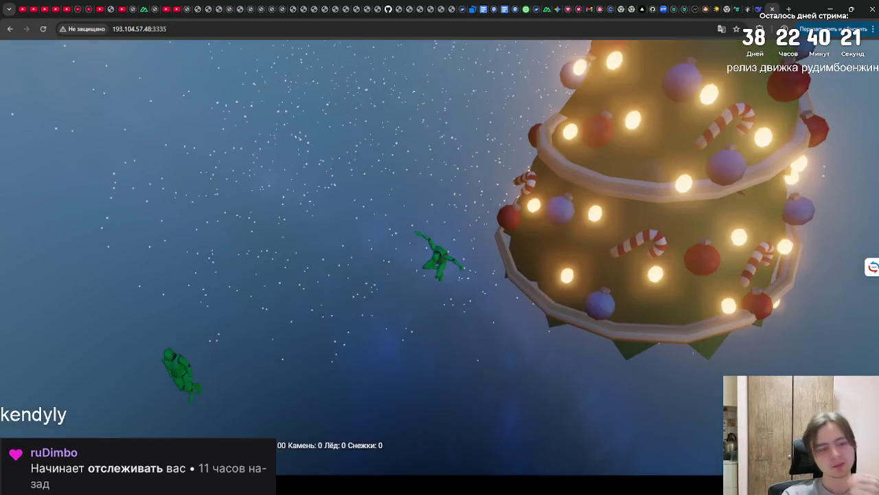
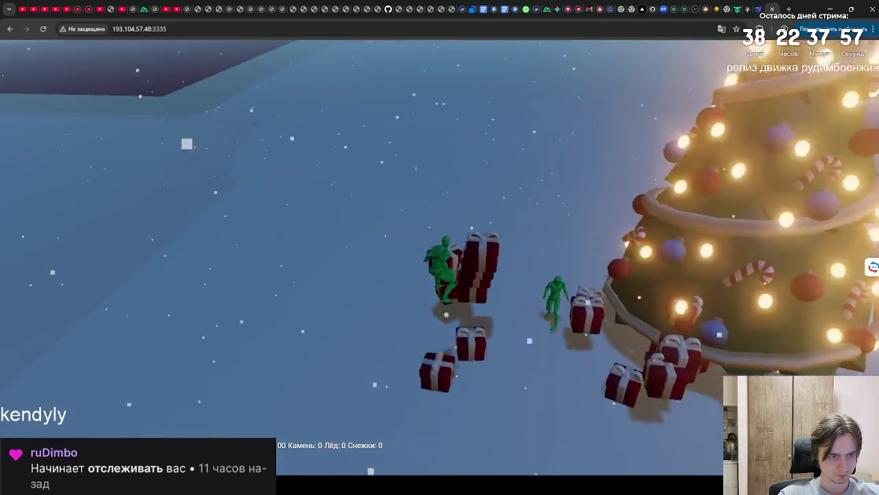
# Reload the game page twice and walk the character past the snowman into open snow.
pyautogui.press('F5')
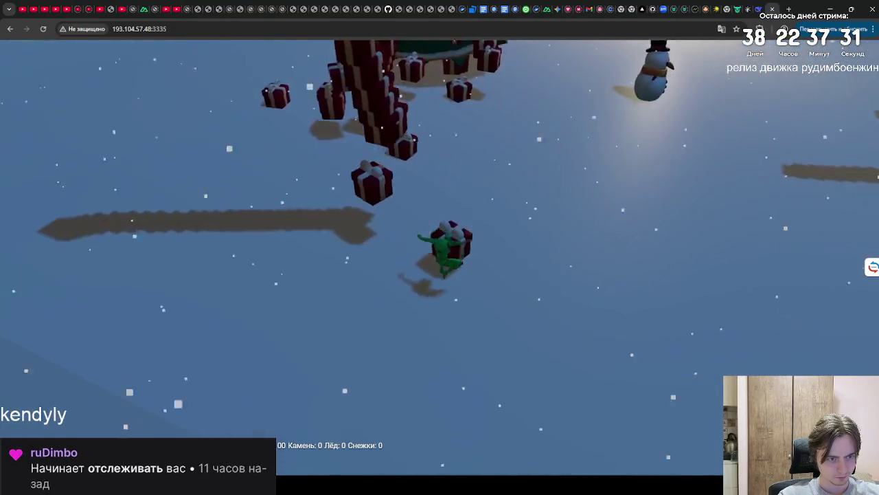
pyautogui.press('F5')
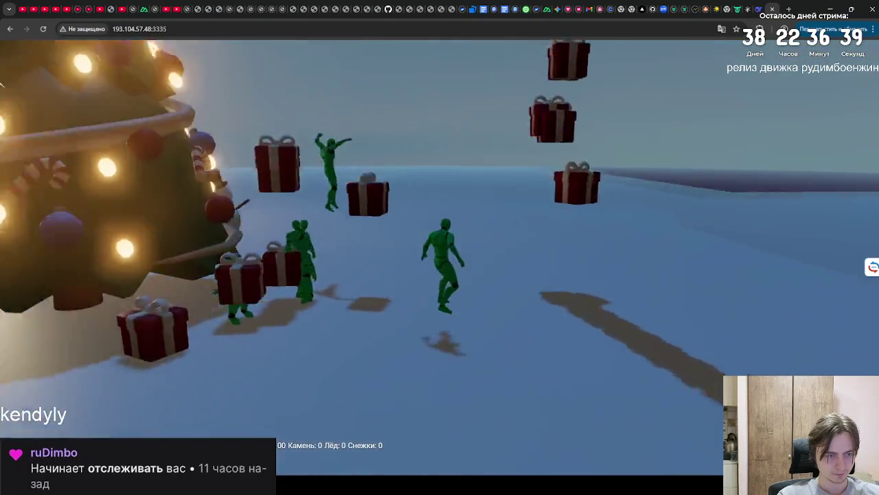
pyautogui.press('w')
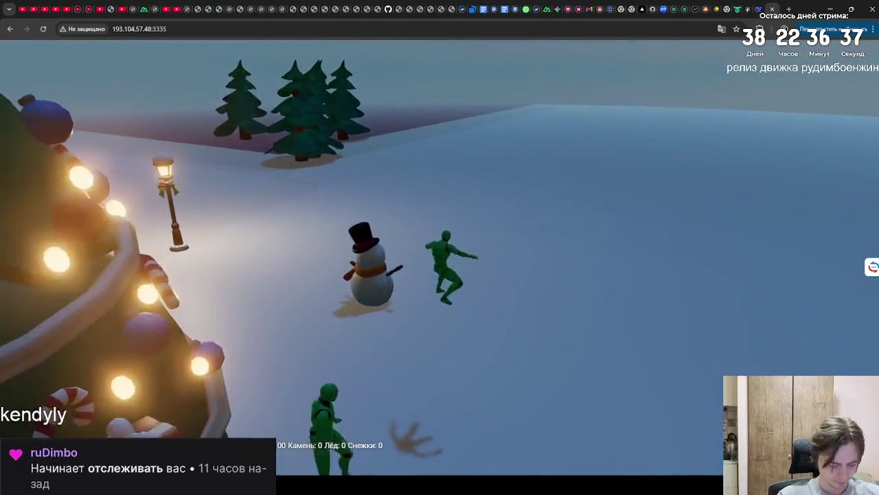
pyautogui.press('w')
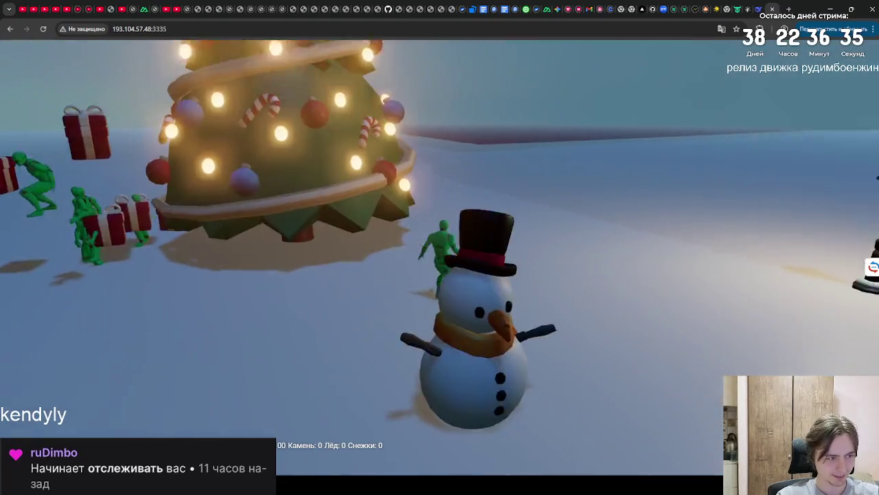
pyautogui.press('w')
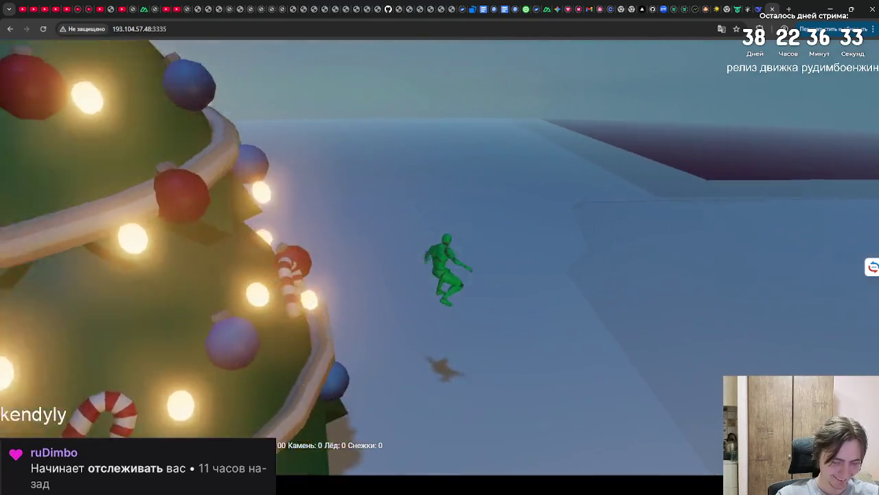
pyautogui.press('w')
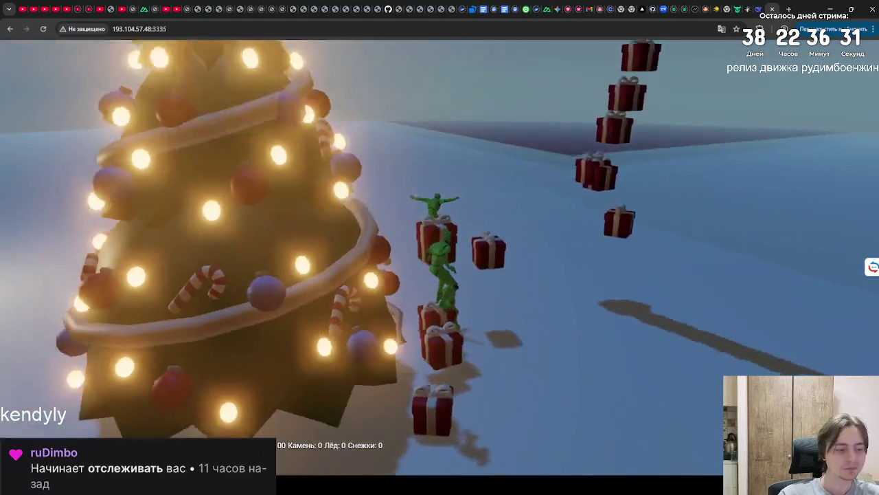
pyautogui.press('w')
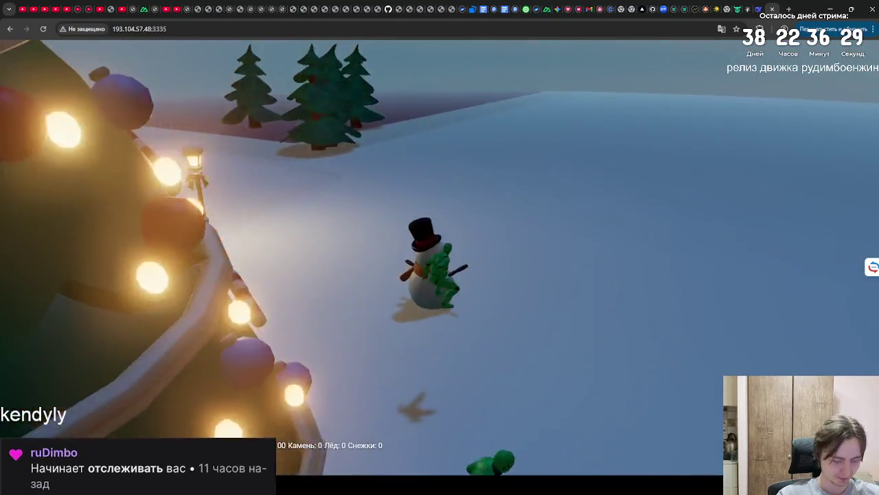
pyautogui.press('w')
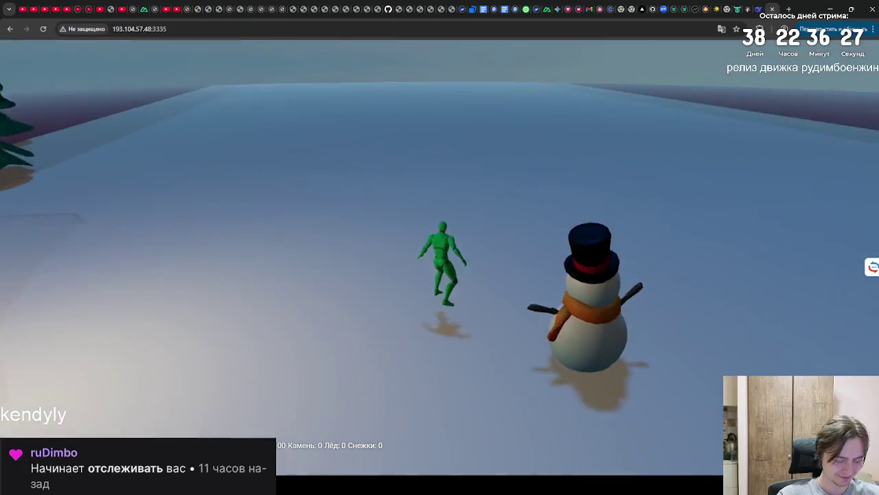
pyautogui.press('w')
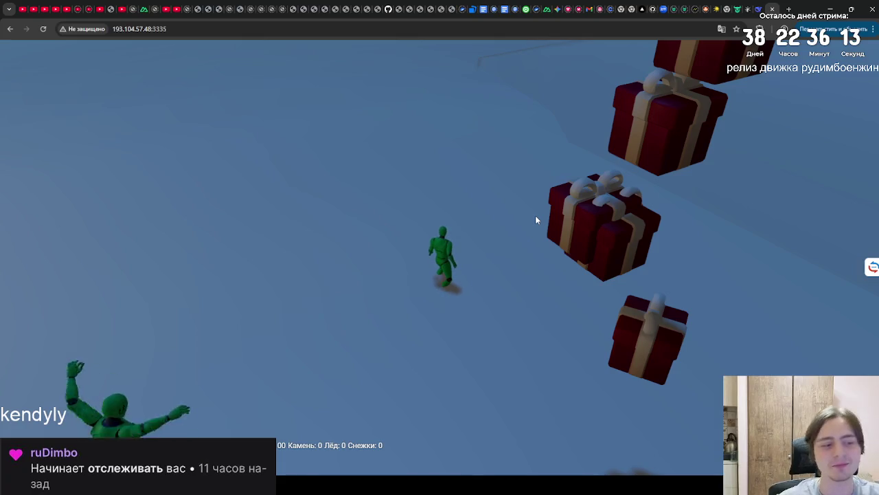
# Climb the presents beside the Christmas tree, then return to the Yandex Practicum lesson.
pyautogui.press('w')
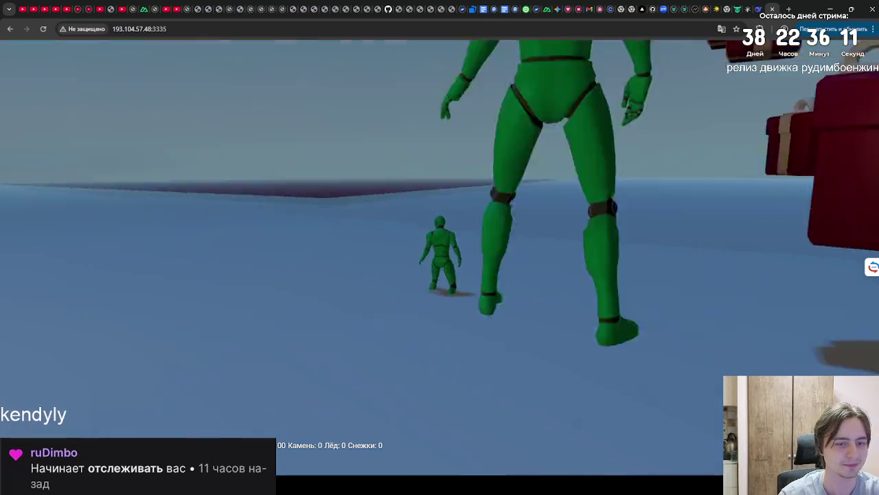
pyautogui.press('w')
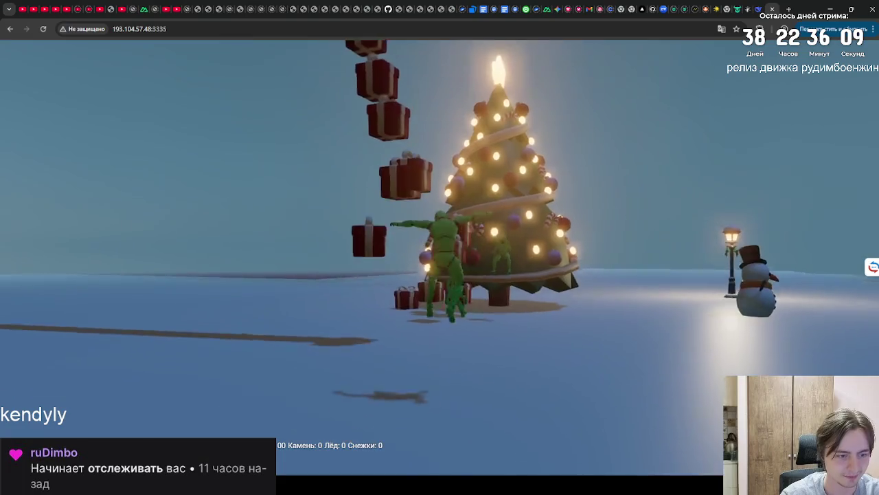
pyautogui.press('w')
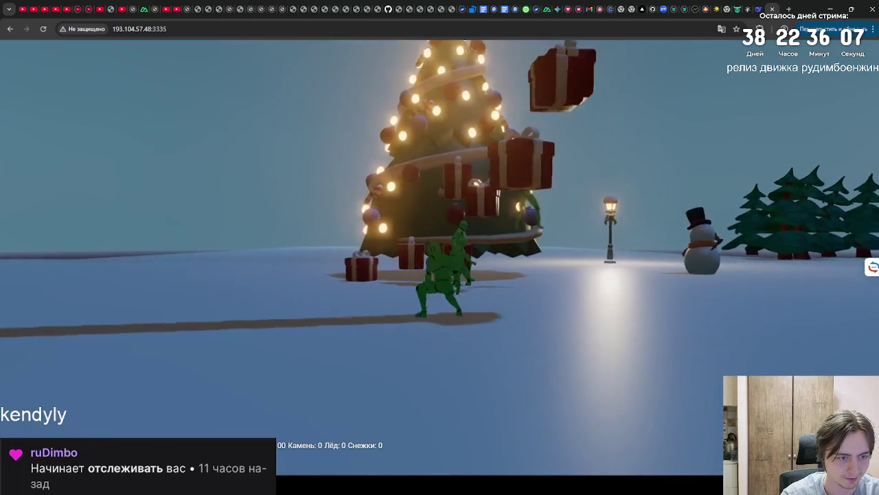
pyautogui.press('w')
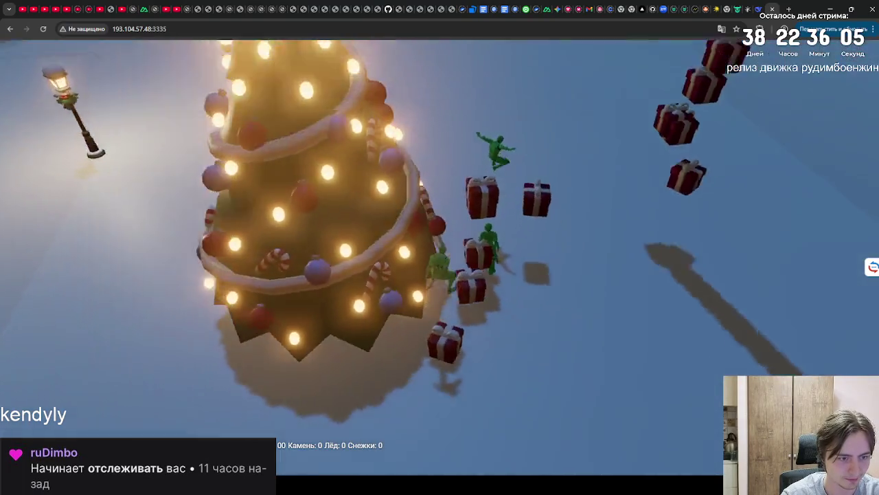
pyautogui.press('w')
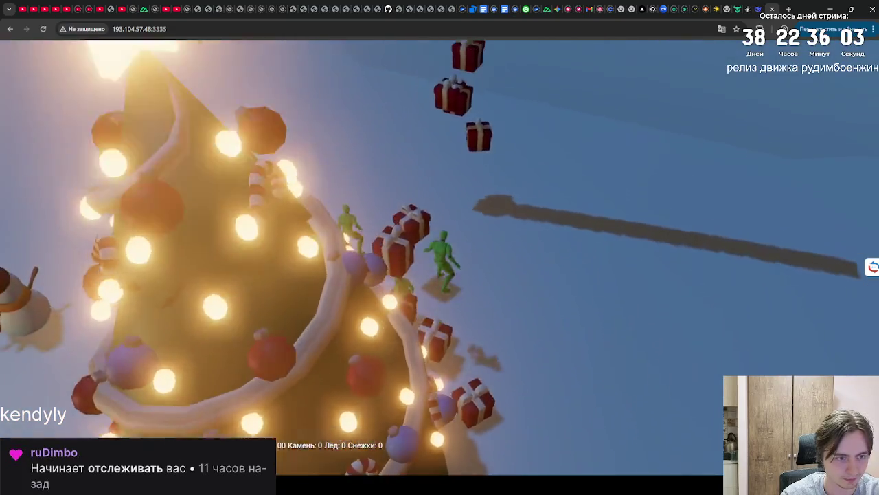
pyautogui.press('w')
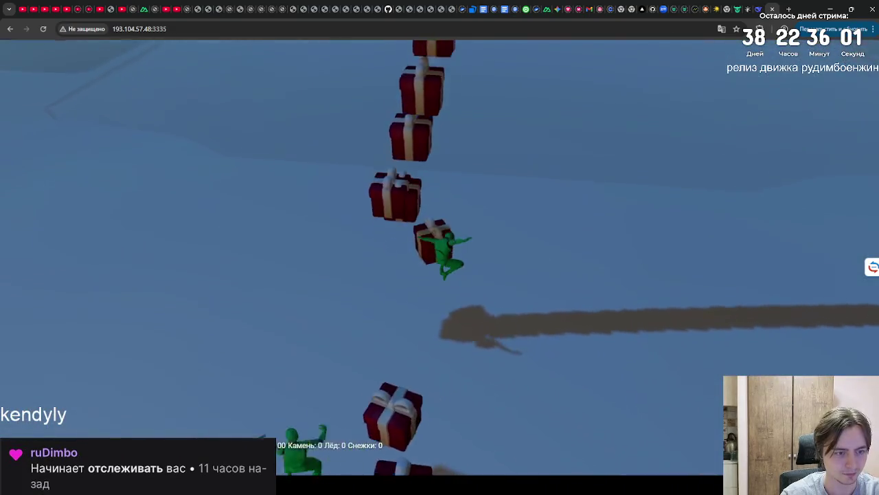
pyautogui.press('w')
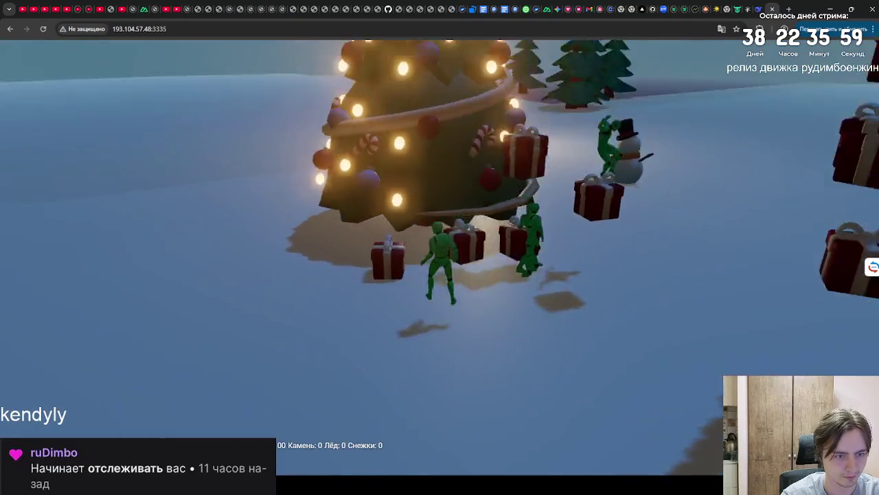
pyautogui.press('w')
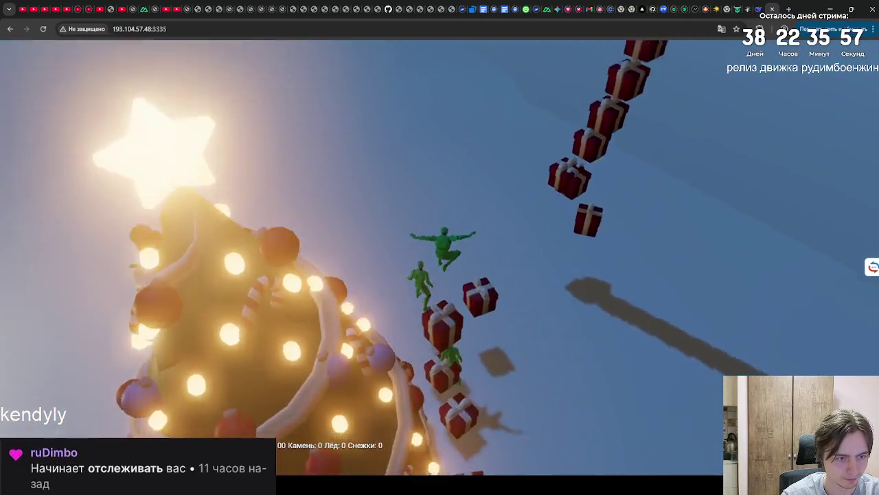
pyautogui.press('w')
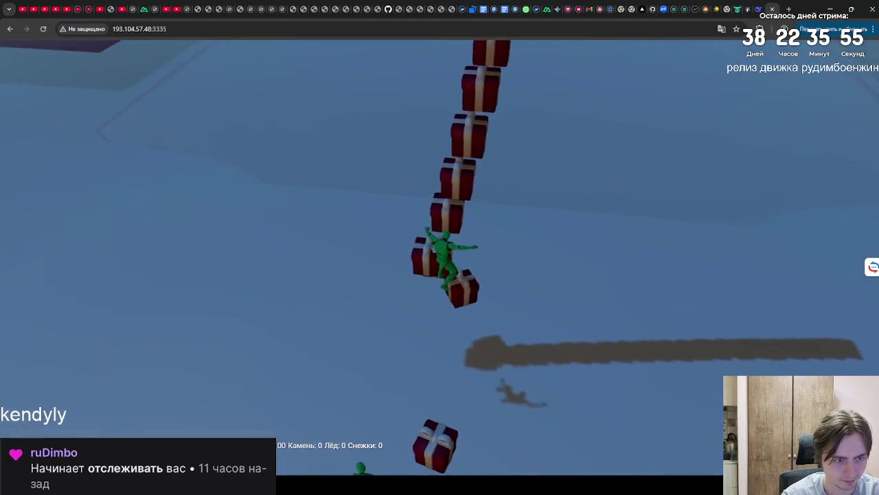
pyautogui.press('w')
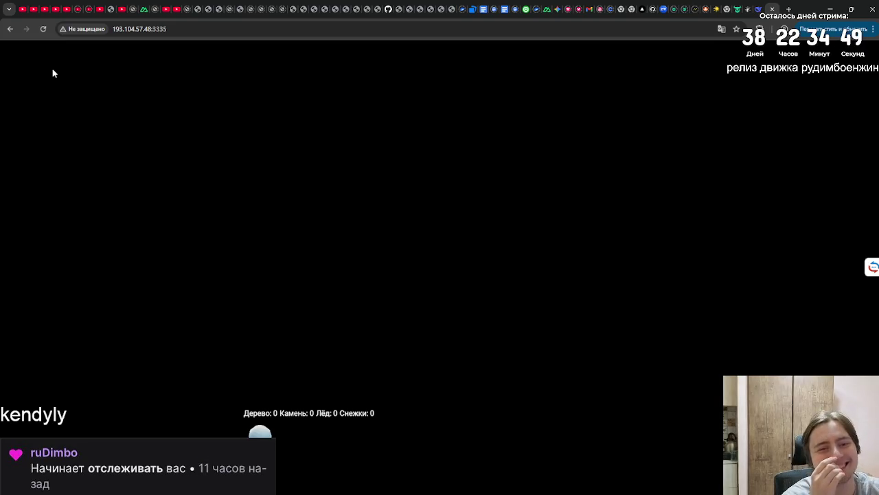
pyautogui.click(747, 9)
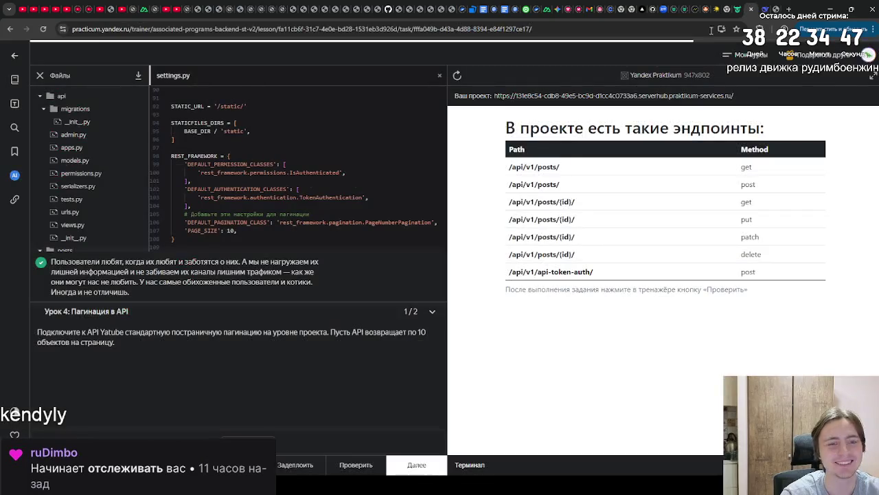
# Advance to the next pagination task and briefly view the lesson theory.
pyautogui.click(391, 473)
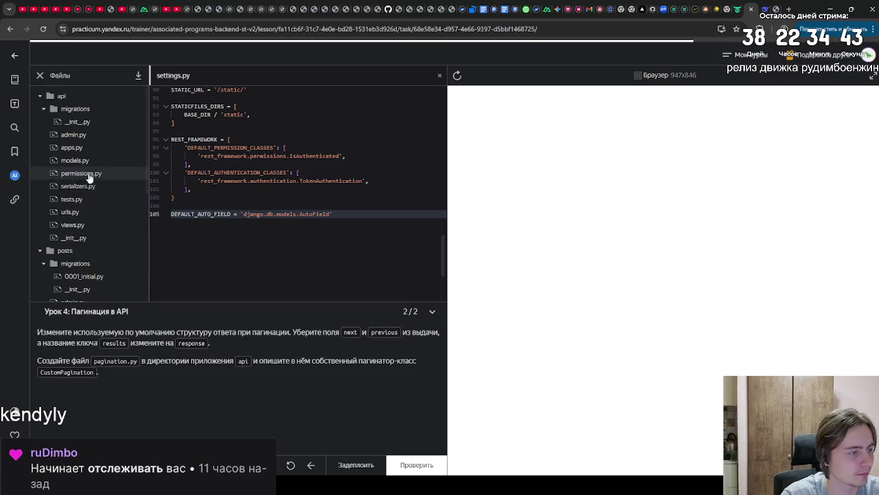
pyautogui.click(20, 102)
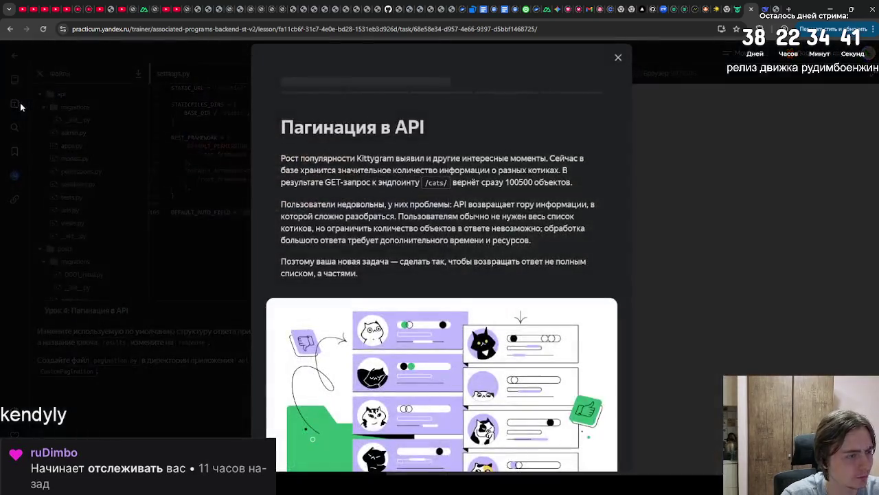
pyautogui.click(622, 61)
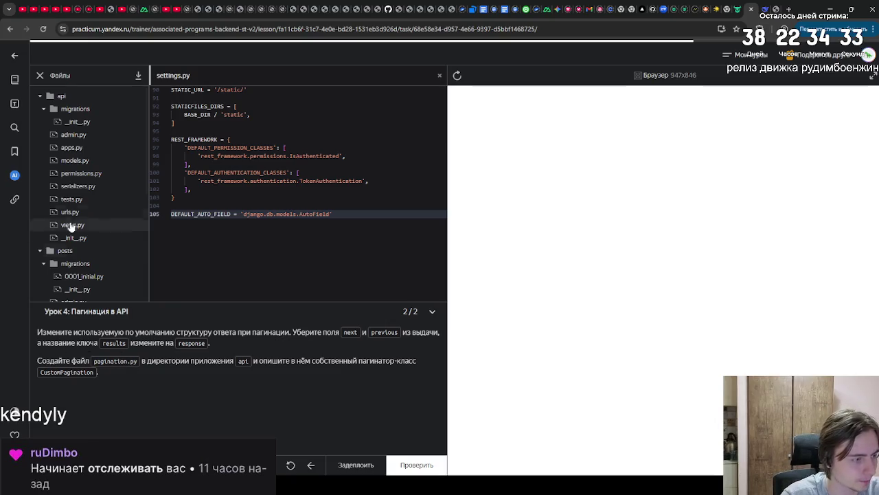
pyautogui.scroll(-4, 96, 172)
pyautogui.scroll(4, 96, 176)
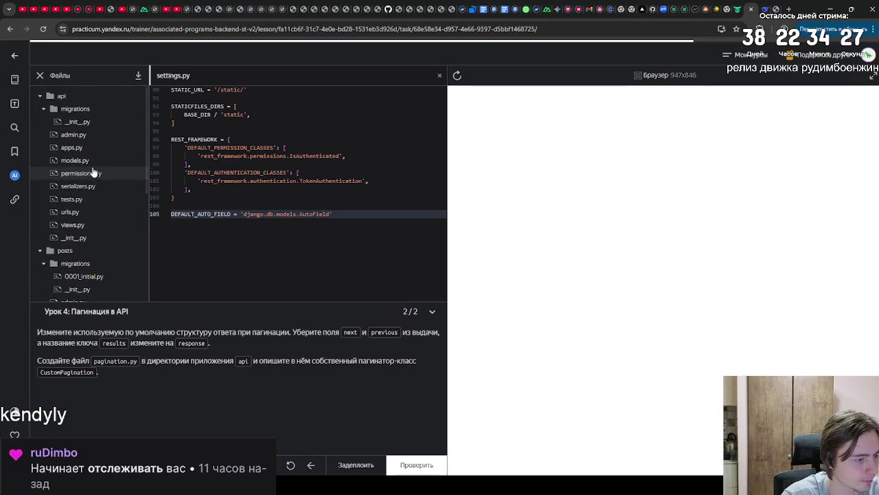
# Create a new pagination.py file in the api folder and open it.
pyautogui.rightClick(67, 97)
pyautogui.click(90, 123)
pyautogui.write('pagination.py')
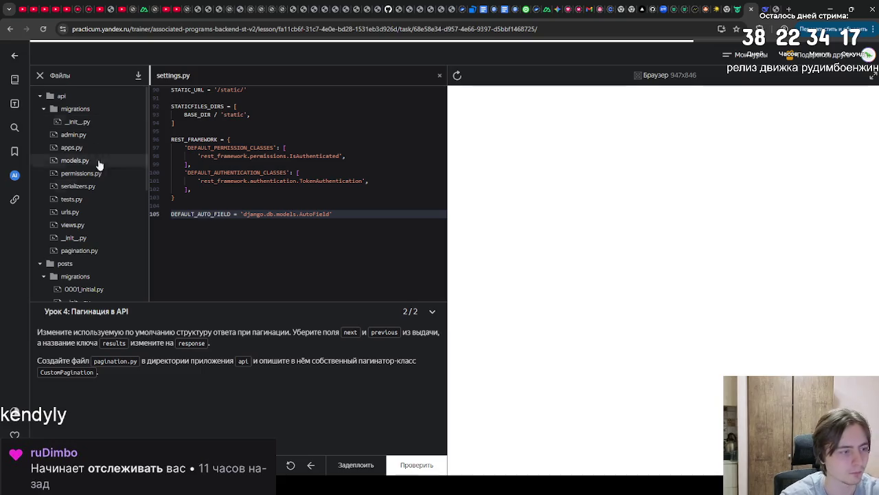
pyautogui.click(67, 252)
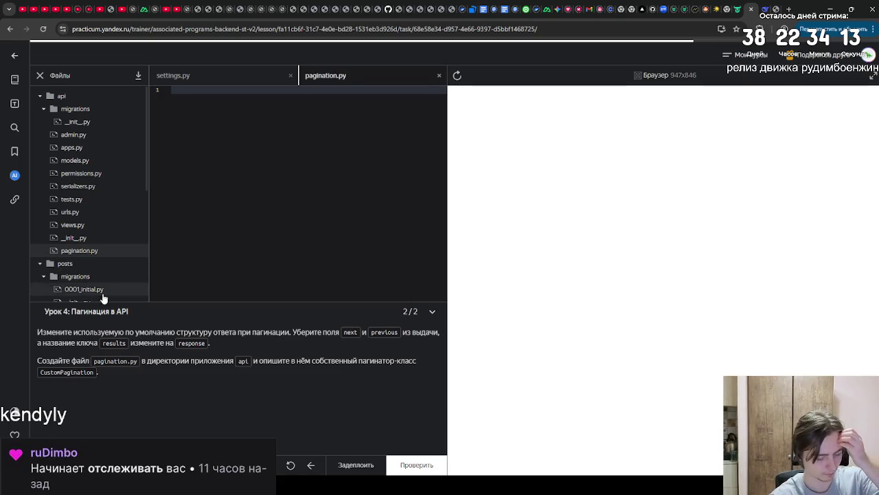
# Reload the game tab, glance at DeepSeek, and come back to the Practicum task.
pyautogui.click(778, 8)
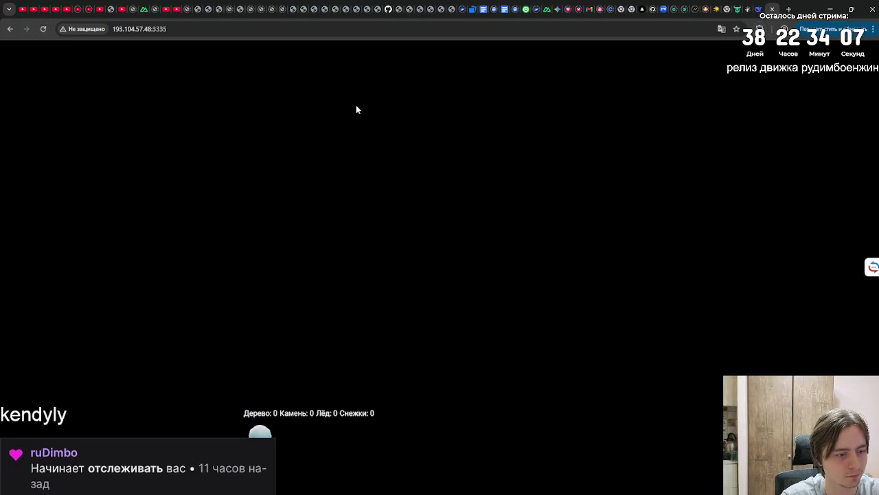
pyautogui.click(43, 30)
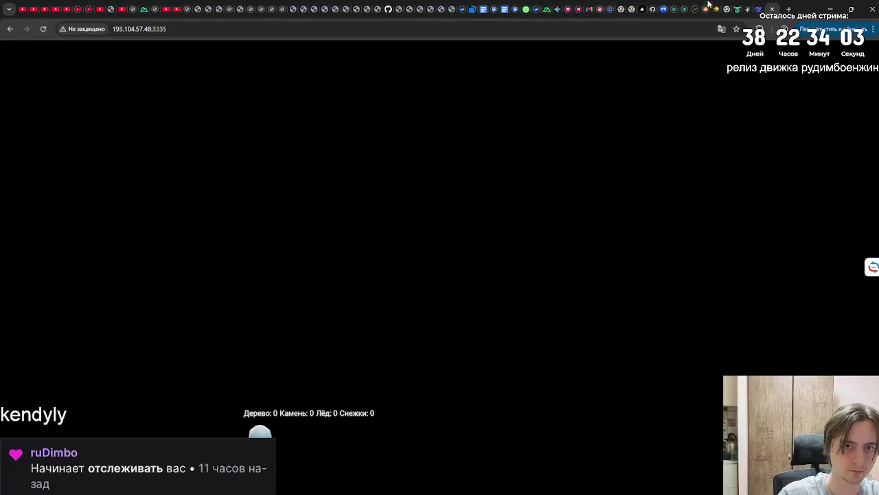
pyautogui.click(758, 8)
pyautogui.click(748, 12)
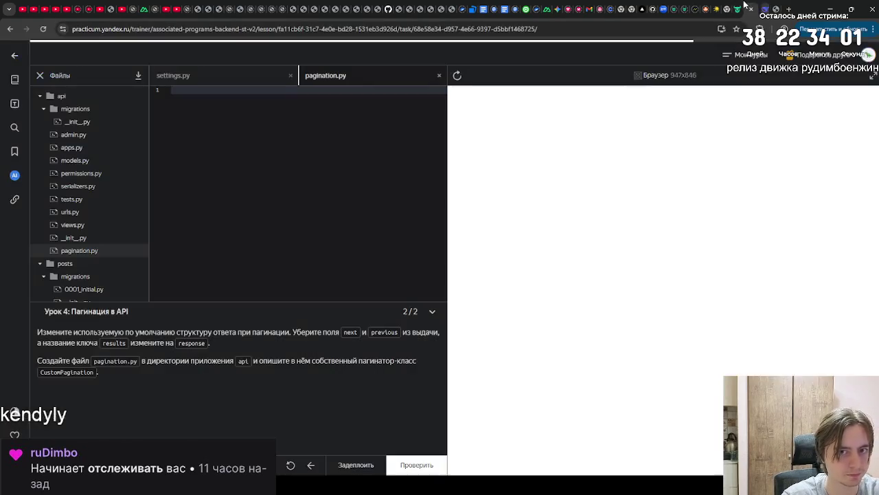
# Select both CustomPagination task paragraphs and paste them into the DeepSeek chat.
pyautogui.moveTo(166, 342); pyautogui.dragTo(217, 340)
pyautogui.click(211, 330)
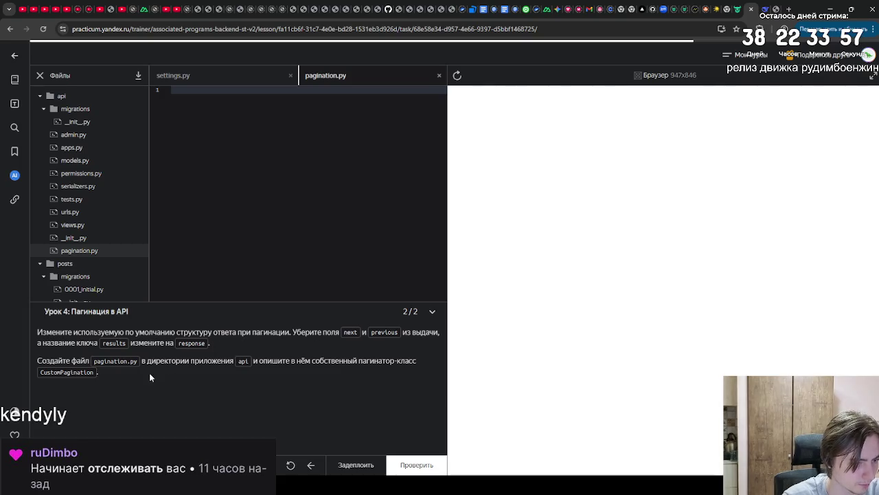
pyautogui.moveTo(150, 376); pyautogui.dragTo(37, 333)
pyautogui.hotkey('ctrl', 'c')
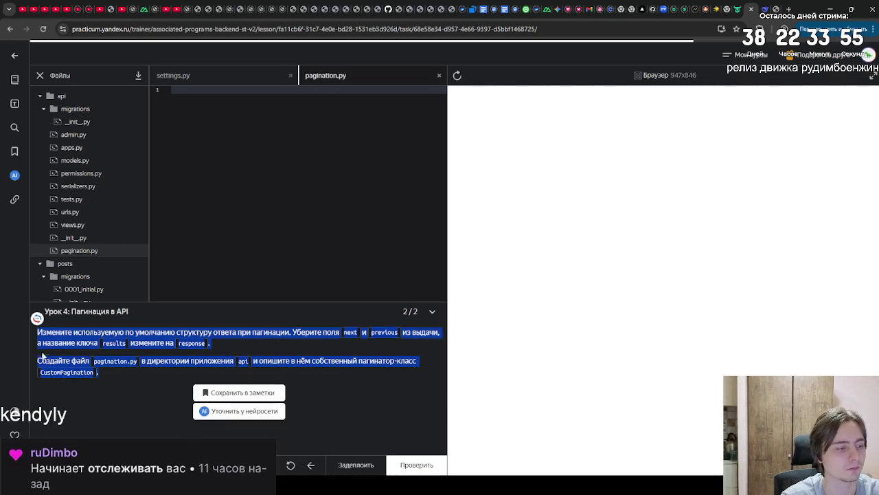
pyautogui.click(767, 8)
pyautogui.hotkey('ctrl', 'v')
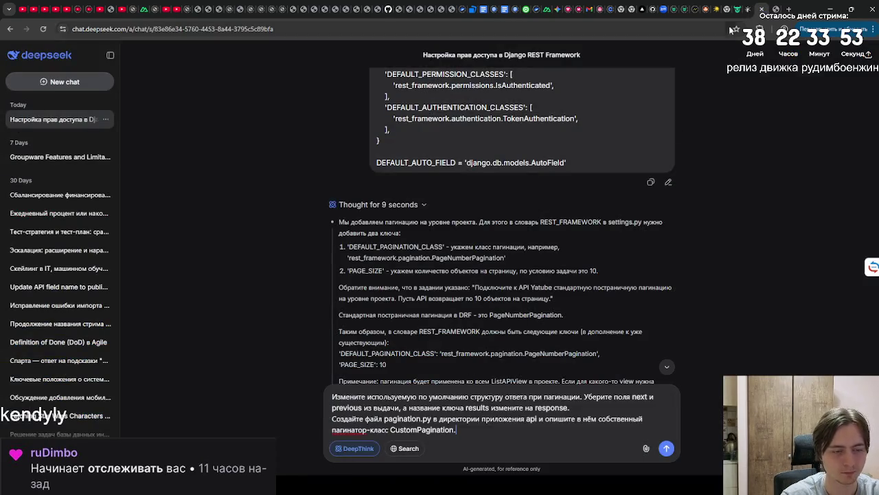
# Append the full lesson task text on a new line and send it to DeepSeek.
pyautogui.click(748, 9)
pyautogui.scroll(-2, 233, 385)
pyautogui.moveTo(282, 433)
pyautogui.mouseDown()
pyautogui.moveTo(30, 349)
pyautogui.moveTo(30, 333)
pyautogui.moveTo(35, 338)
pyautogui.mouseUp()
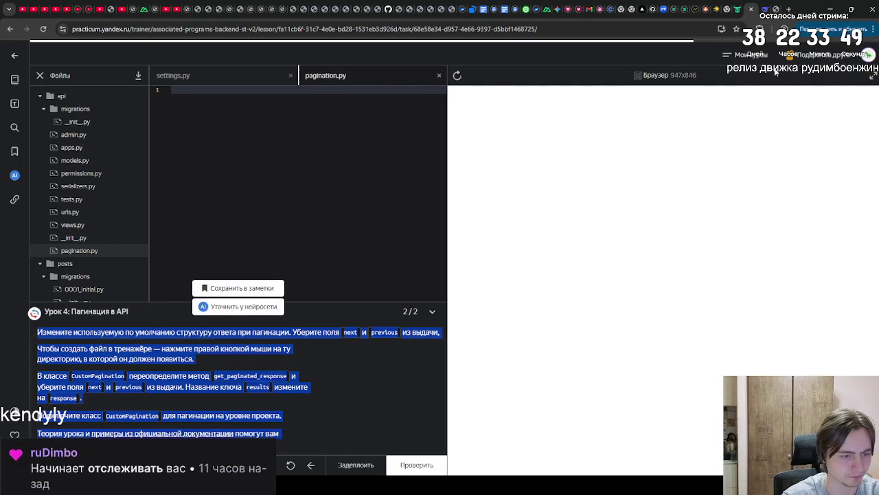
pyautogui.click(767, 9)
pyautogui.click(490, 430)
pyautogui.hotkey('shift', 'Return')
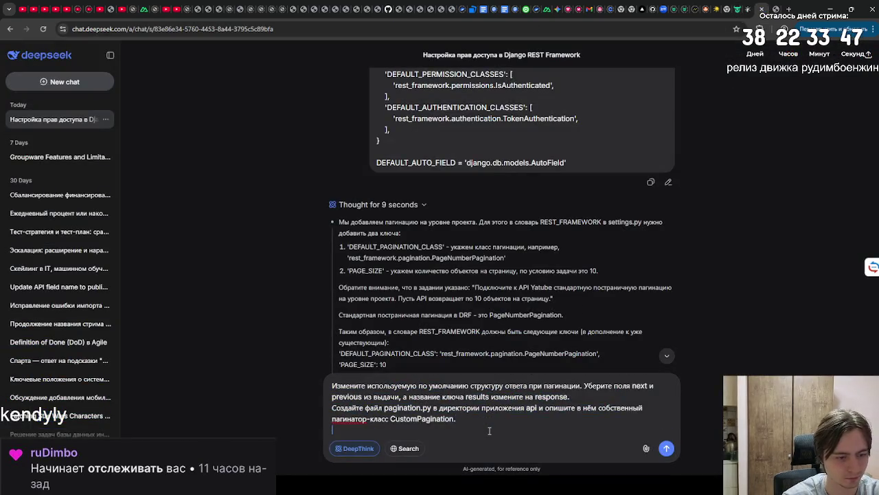
pyautogui.hotkey('ctrl', 'v')
pyautogui.press('Return')
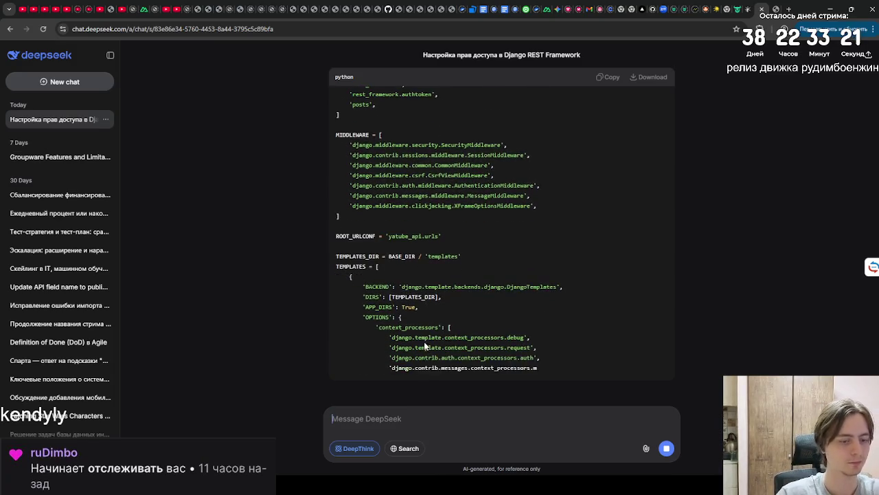
# Review DeepSeek's answer and copy its updated settings.py code.
pyautogui.scroll(6, 409, 219)
pyautogui.scroll(-3, 400, 256)
pyautogui.scroll(-6, 400, 255)
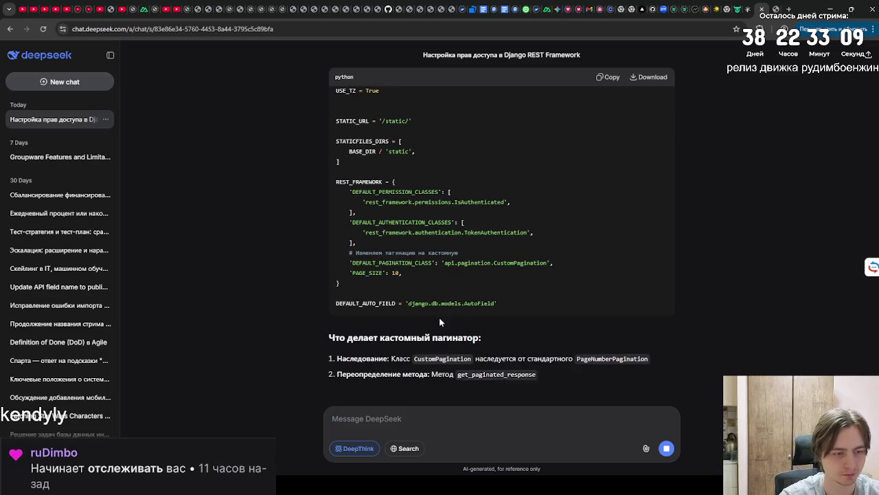
pyautogui.scroll(3, 392, 302)
pyautogui.click(610, 77)
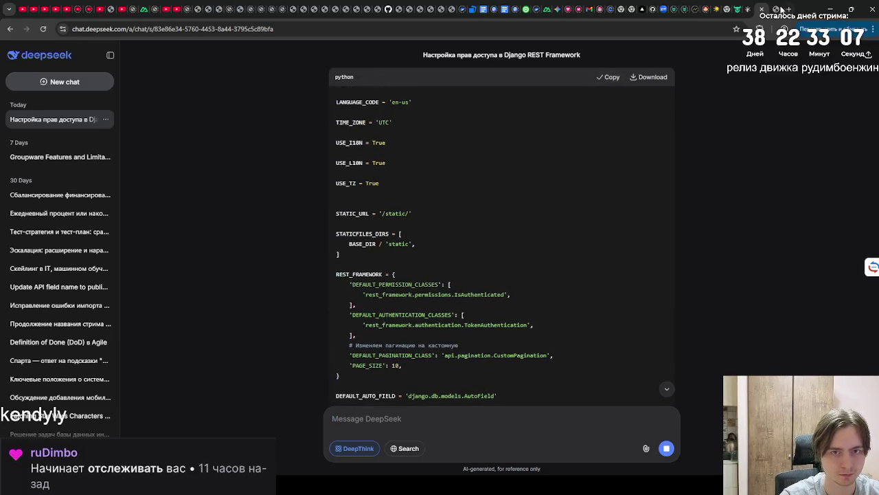
pyautogui.scroll(-3, 620, 152)
pyautogui.scroll(8, 599, 175)
pyautogui.scroll(5, 604, 192)
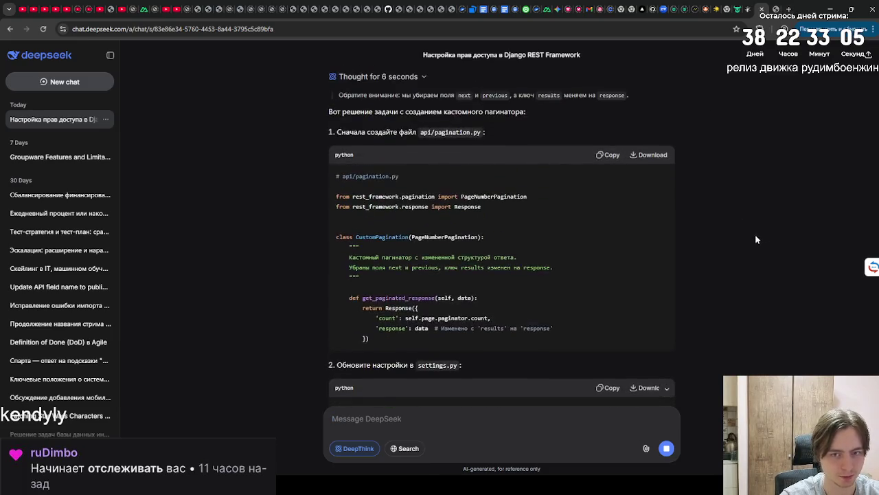
# Copy the answer's CustomPagination code into the empty pagination.py editor.
pyautogui.click(603, 157)
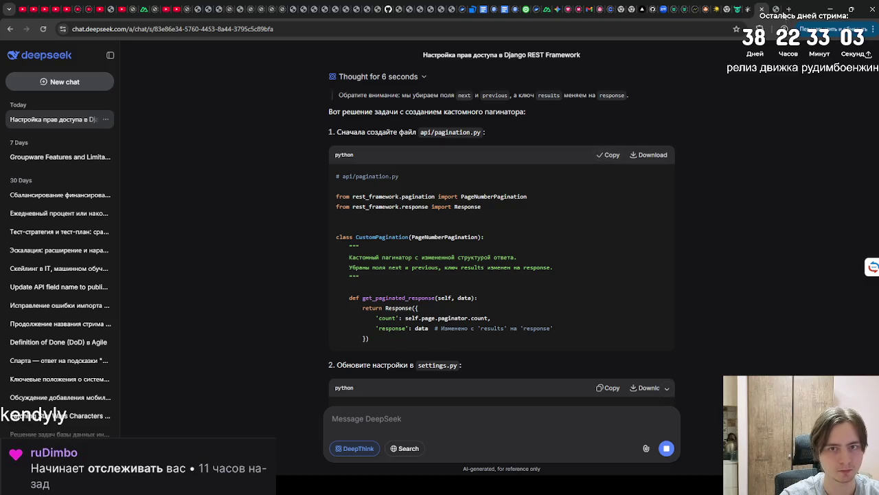
pyautogui.click(746, 9)
pyautogui.click(231, 200)
pyautogui.hotkey('ctrl', 'v')
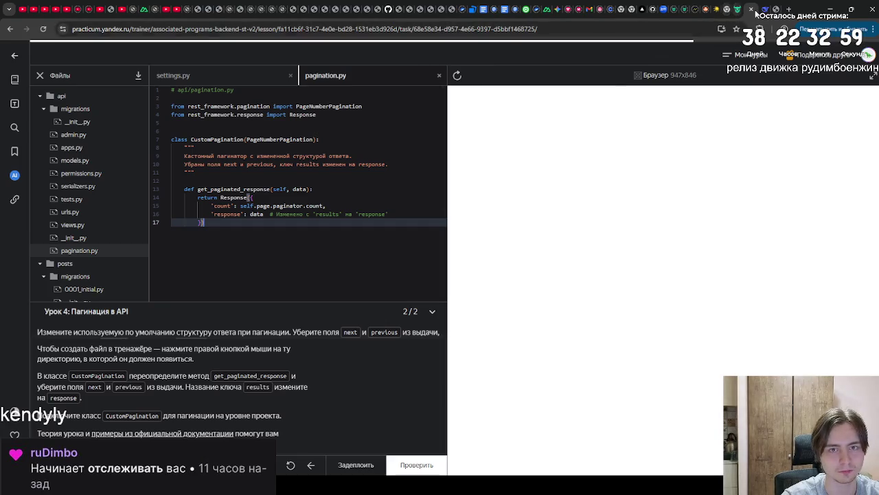
# Copy the full settings.py code from DeepSeek's answer.
pyautogui.hotkey('ctrl', 'Tab')
pyautogui.scroll(-5, 603, 205)
pyautogui.scroll(1, 591, 200)
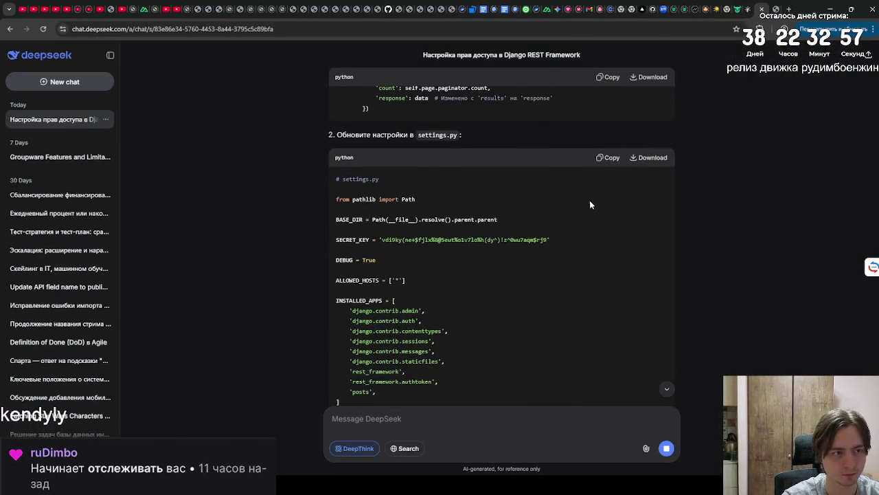
pyautogui.scroll(-10, 596, 180)
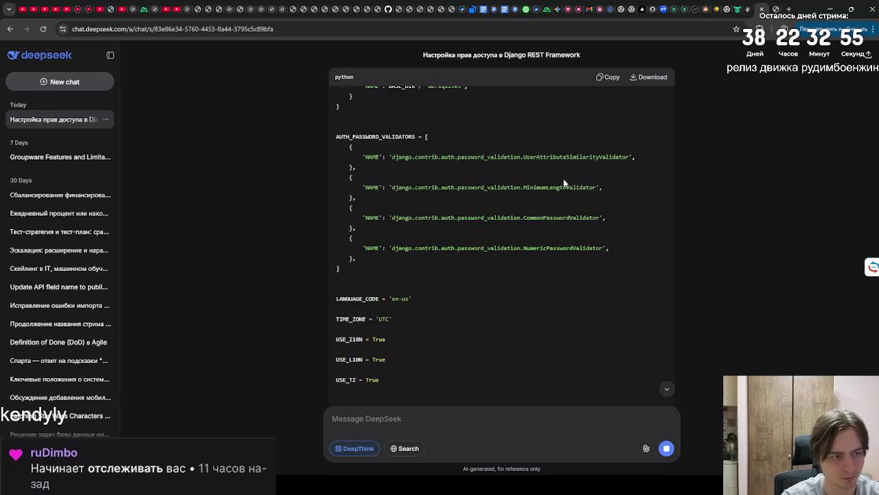
pyautogui.scroll(-1, 504, 160)
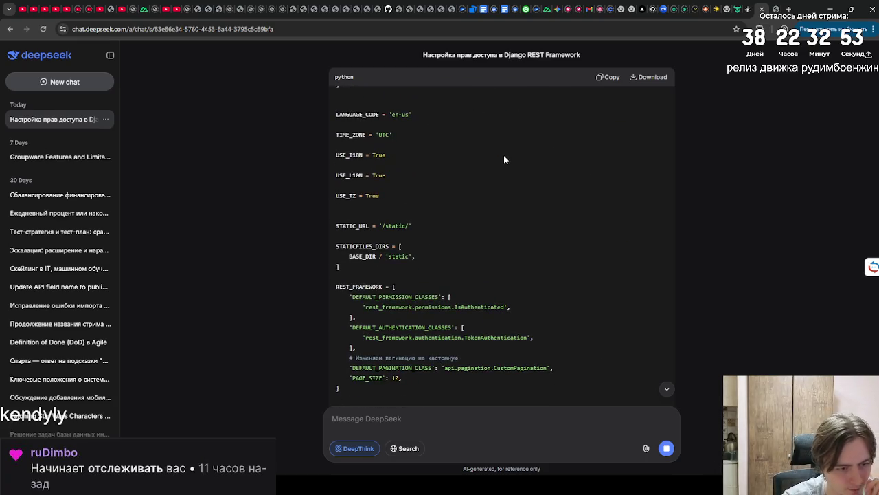
pyautogui.click(599, 77)
# Replace all of settings.py with the copied settings and run the task check.
pyautogui.click(761, 9)
pyautogui.scroll(-5, 94, 278)
pyautogui.click(71, 240)
pyautogui.click(75, 227)
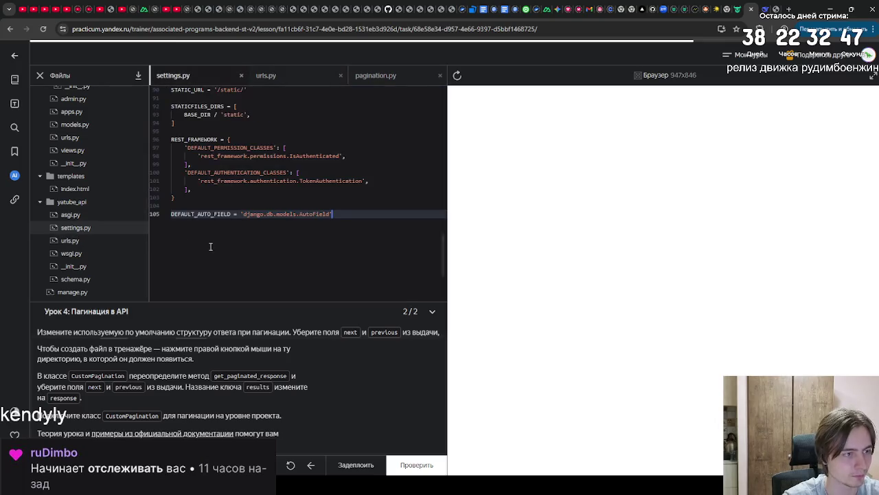
pyautogui.hotkey('ctrl', 'a')
pyautogui.hotkey('ctrl', 'v')
pyautogui.click(420, 464)
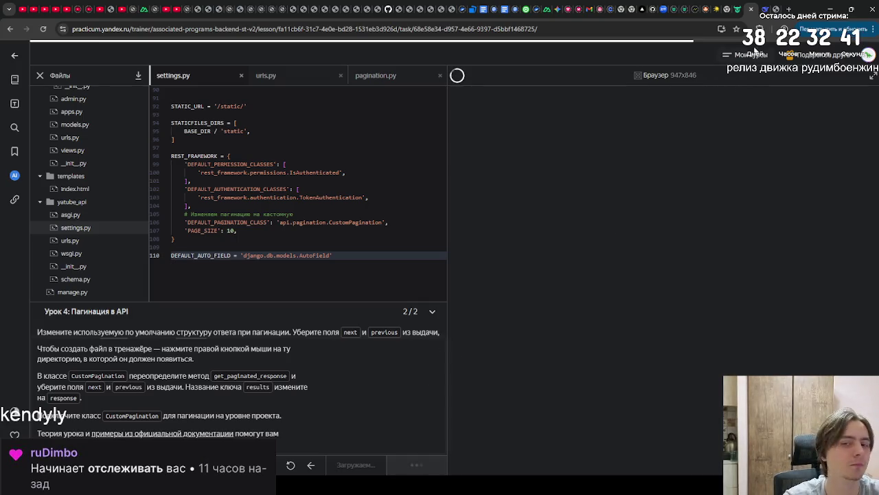
# Glance at the DeepSeek chat, then move over to the 3D Christmas-tree game tab.
pyautogui.click(756, 9)
pyautogui.scroll(-10, 548, 173)
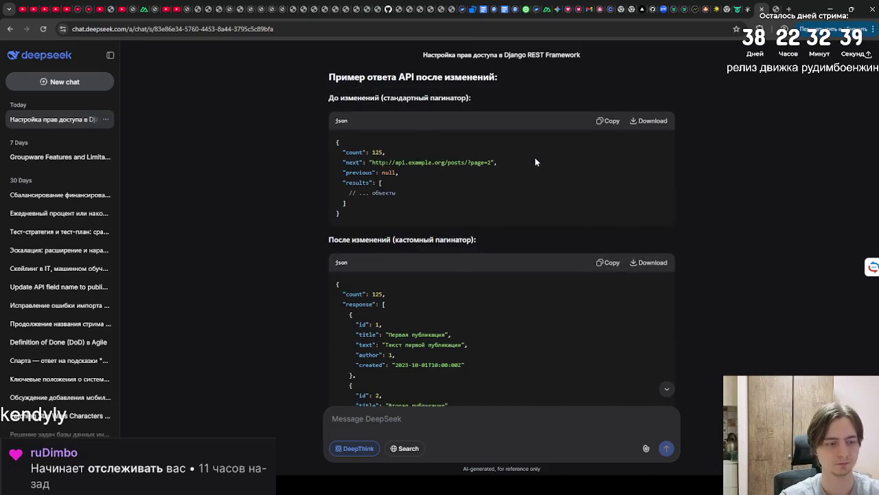
pyautogui.scroll(4, 547, 183)
pyautogui.click(749, 9)
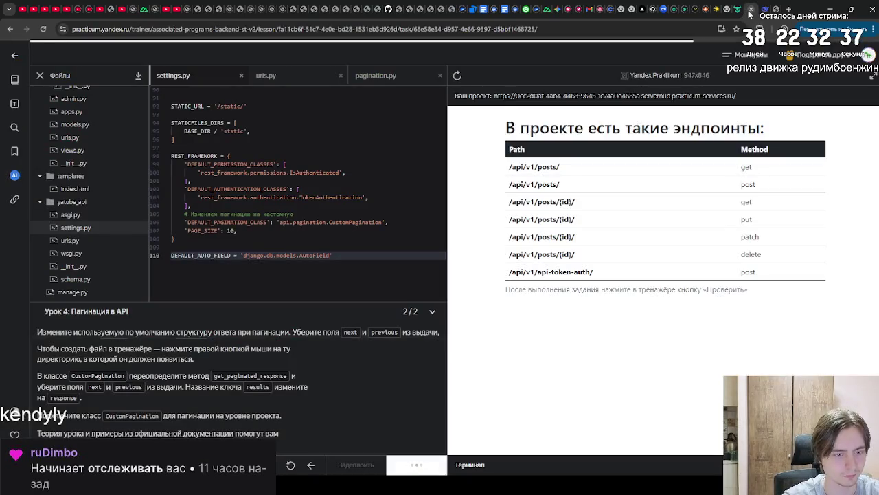
pyautogui.click(777, 9)
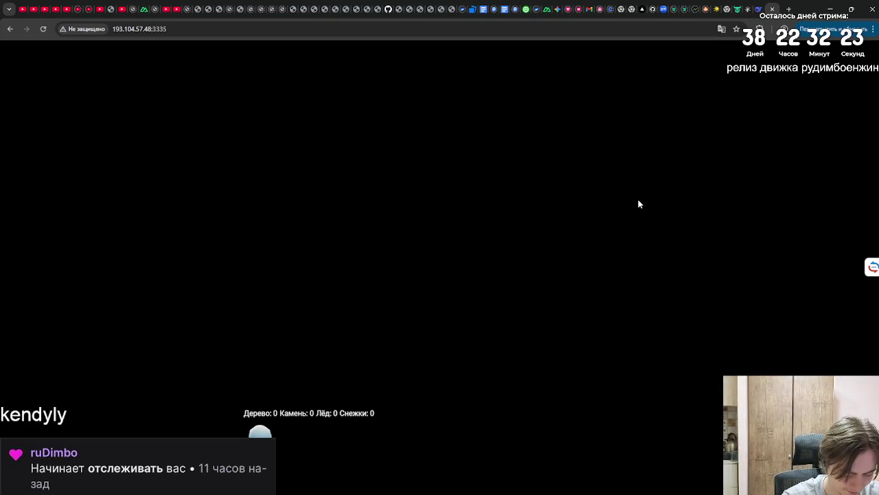
# Leave the game and return to the Practicum pagination task showing 'Хорошая работа!'.
pyautogui.click(759, 9)
pyautogui.click(747, 9)
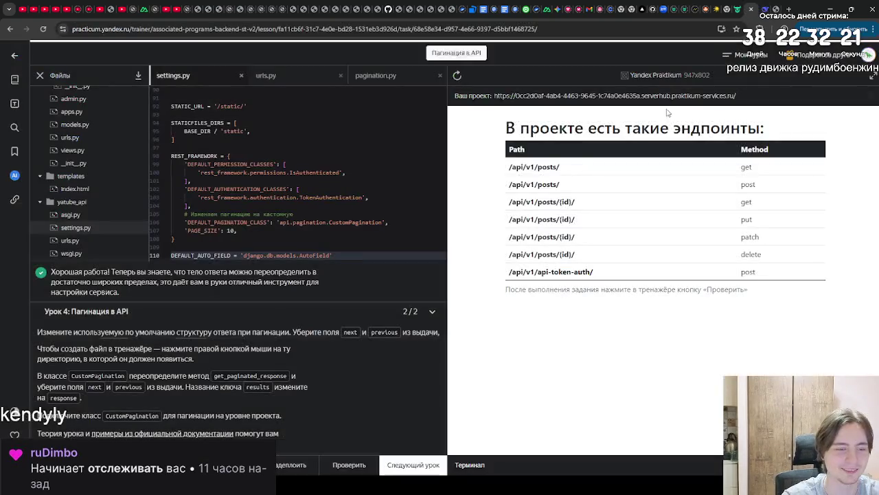
# Go on to lesson 5, 'Фильтрация, сортировка и поиск', with its theory window.
pyautogui.click(416, 463)
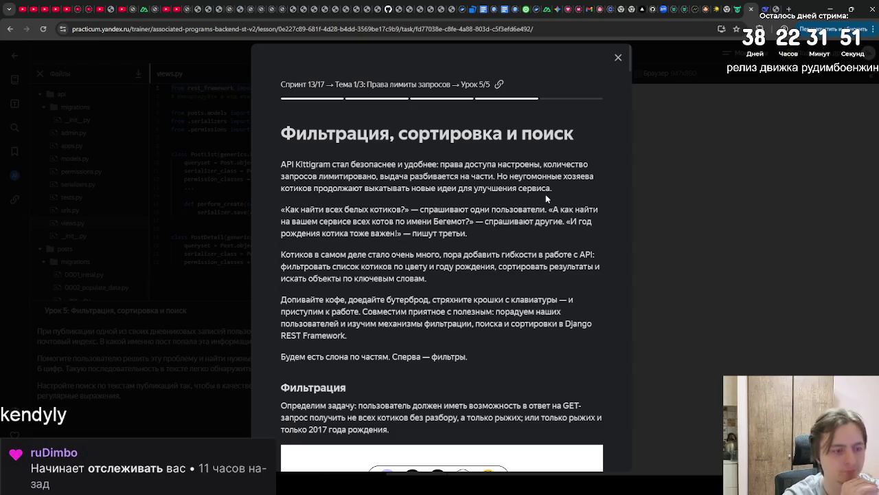
# Read the lesson 5 intro on getting to work and filters, scrolling down the theory.
pyautogui.moveTo(281, 300)
pyautogui.mouseDown()
pyautogui.moveTo(522, 297)
pyautogui.moveTo(496, 311)
pyautogui.moveTo(347, 311)
pyautogui.moveTo(534, 311)
pyautogui.moveTo(312, 323)
pyautogui.moveTo(347, 335)
pyautogui.mouseUp()
pyautogui.moveTo(281, 357); pyautogui.dragTo(489, 364)
pyautogui.click(489, 364)
pyautogui.scroll(-4, 439, 350)
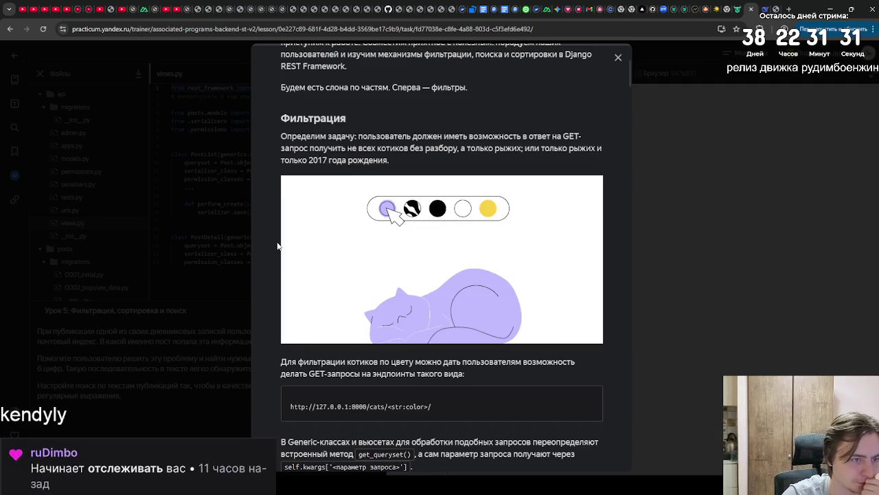
pyautogui.scroll(-3, 268, 228)
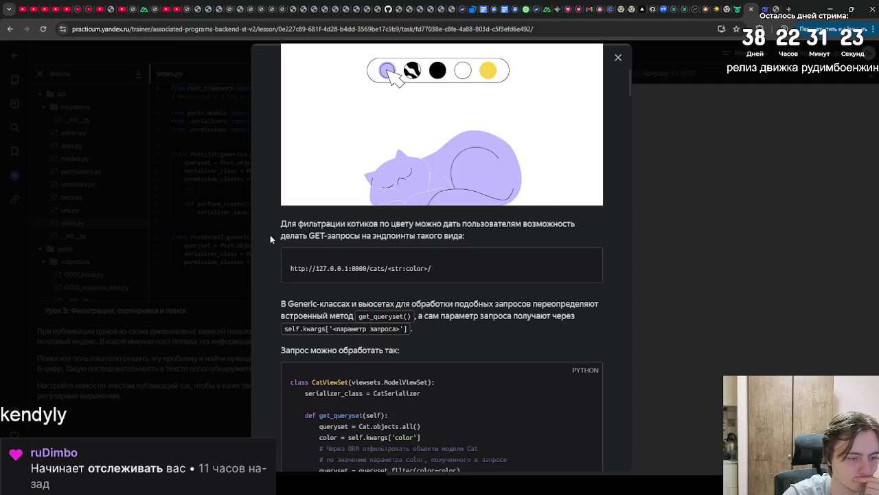
pyautogui.scroll(-2, 270, 237)
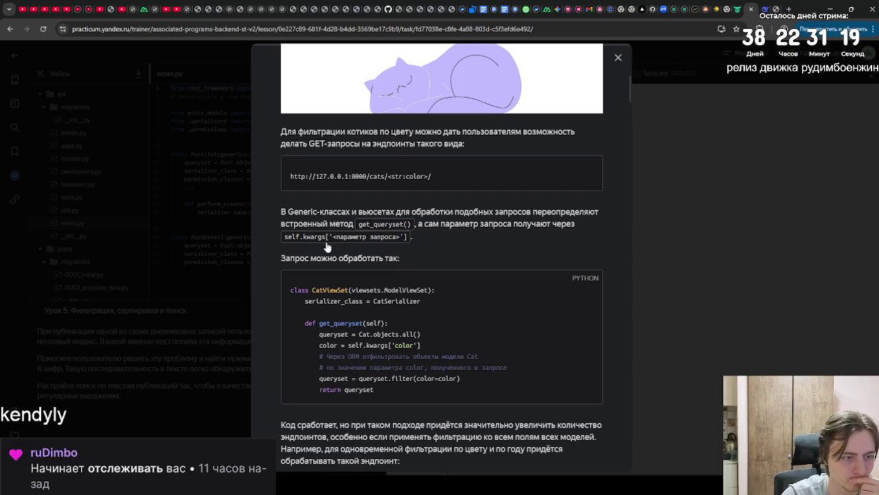
pyautogui.scroll(-2, 402, 257)
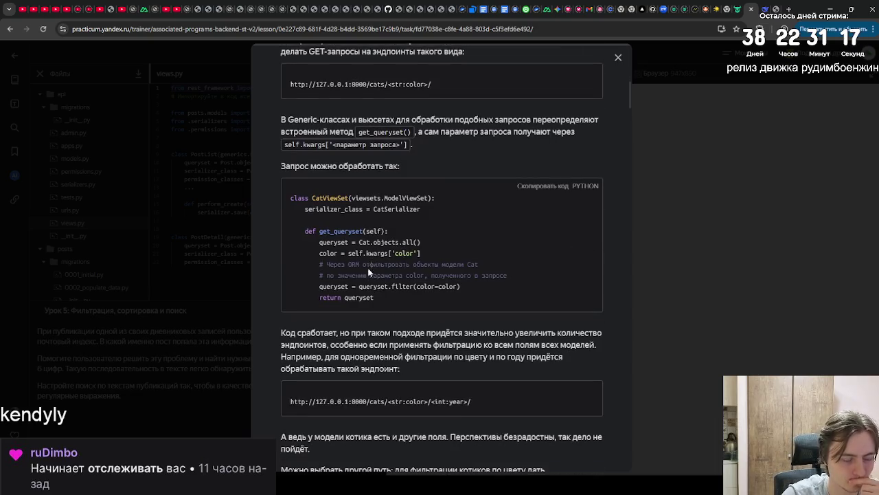
# Study the CatViewSet get_queryset example that filters cats by colour.
pyautogui.moveTo(381, 301)
pyautogui.mouseDown()
pyautogui.moveTo(287, 211)
pyautogui.moveTo(290, 199)
pyautogui.mouseUp()
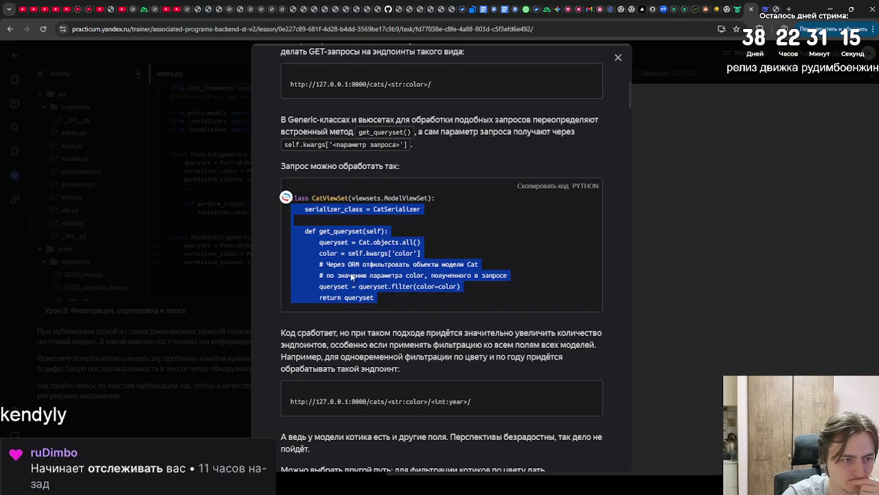
pyautogui.click(369, 284)
pyautogui.moveTo(381, 307); pyautogui.dragTo(288, 197)
pyautogui.click(345, 256)
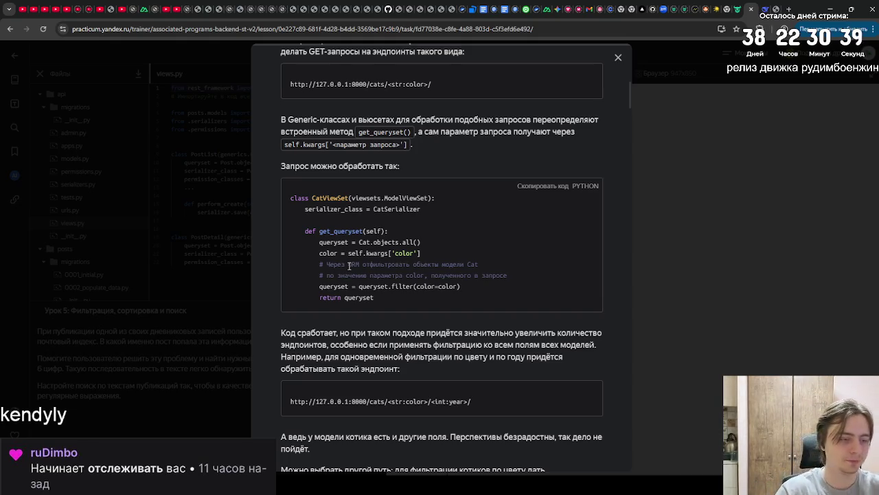
# Read on past the paragraph about the growing number of endpoints to the backend paragraph.
pyautogui.moveTo(281, 333)
pyautogui.mouseDown()
pyautogui.moveTo(589, 334)
pyautogui.moveTo(354, 358)
pyautogui.moveTo(382, 344)
pyautogui.moveTo(581, 345)
pyautogui.moveTo(486, 356)
pyautogui.moveTo(324, 356)
pyautogui.moveTo(534, 358)
pyautogui.moveTo(402, 370)
pyautogui.mouseUp()
pyautogui.scroll(-2, 412, 371)
pyautogui.click(294, 311)
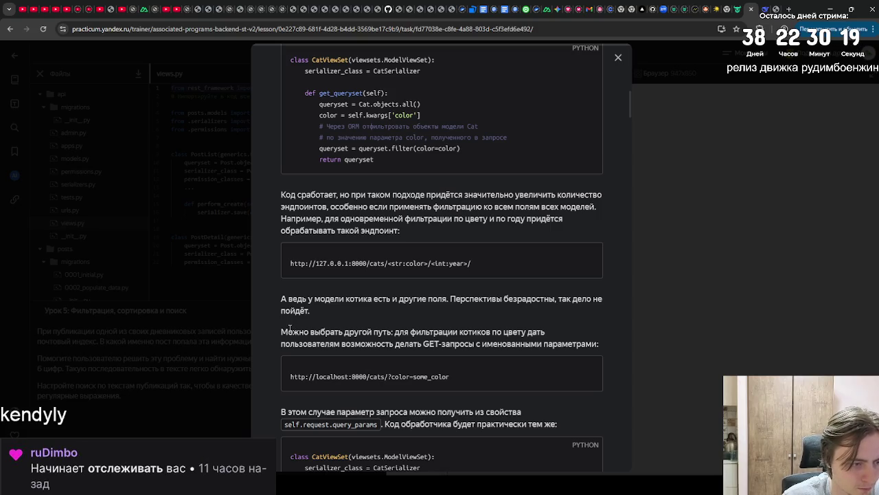
pyautogui.scroll(-5, 289, 328)
pyautogui.scroll(-4, 289, 328)
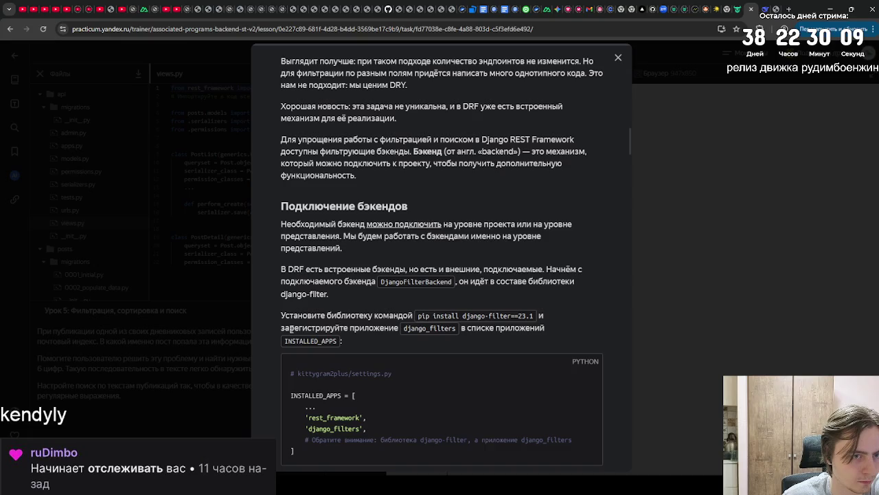
pyautogui.scroll(3, 291, 328)
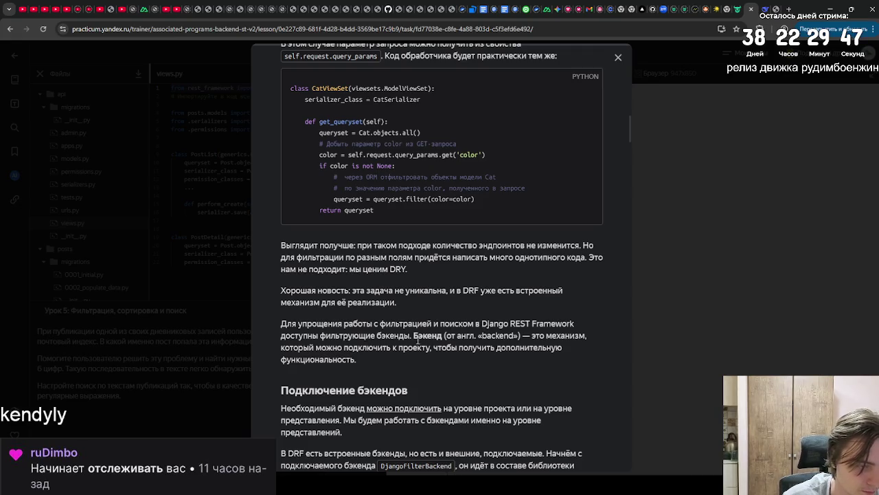
pyautogui.moveTo(413, 336)
pyautogui.mouseDown()
pyautogui.moveTo(529, 347)
pyautogui.moveTo(448, 356)
pyautogui.mouseUp()
pyautogui.click(449, 356)
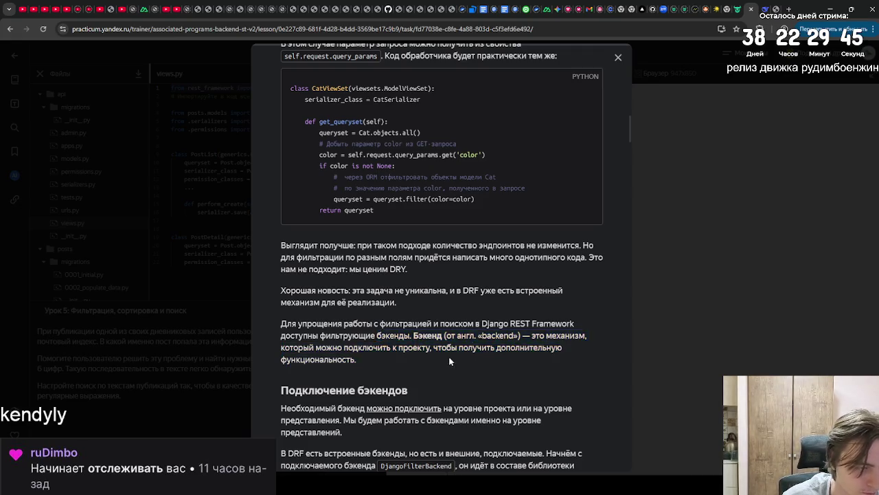
# Reach the DjangoFilterBackend section, select the CatViewSet paragraph, and switch to the game tab.
pyautogui.scroll(-2, 435, 355)
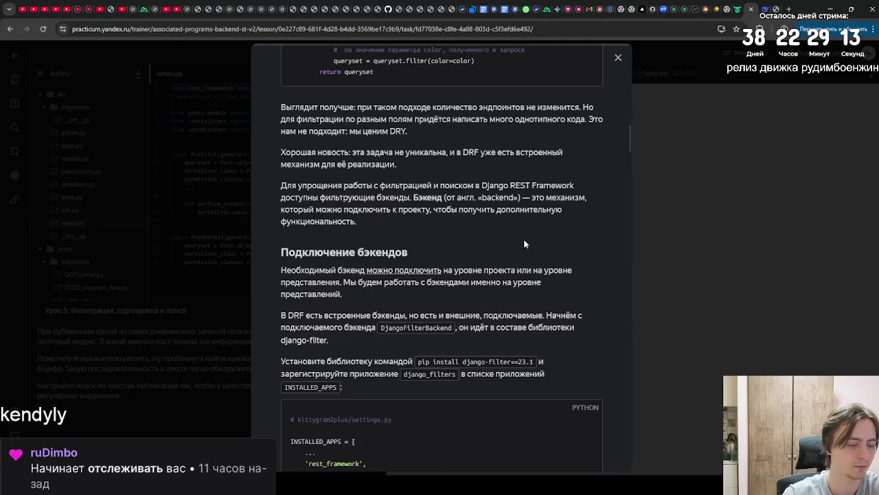
pyautogui.scroll(-2, 524, 240)
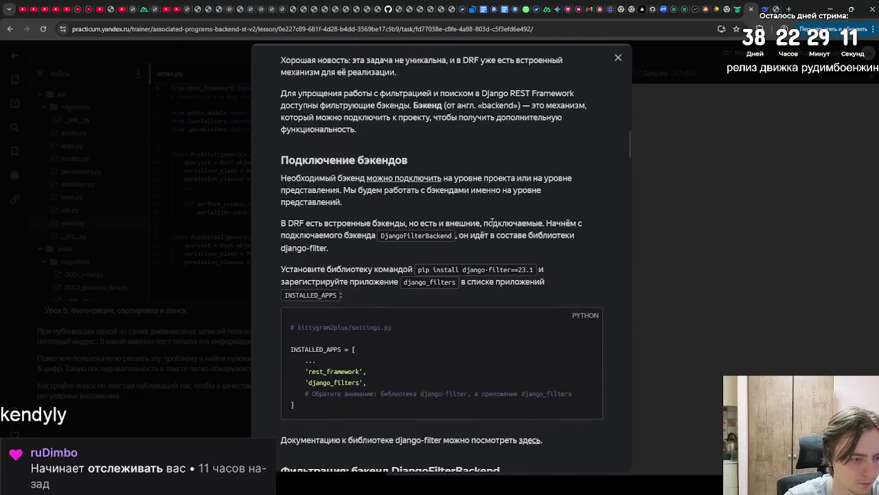
pyautogui.scroll(-2, 491, 224)
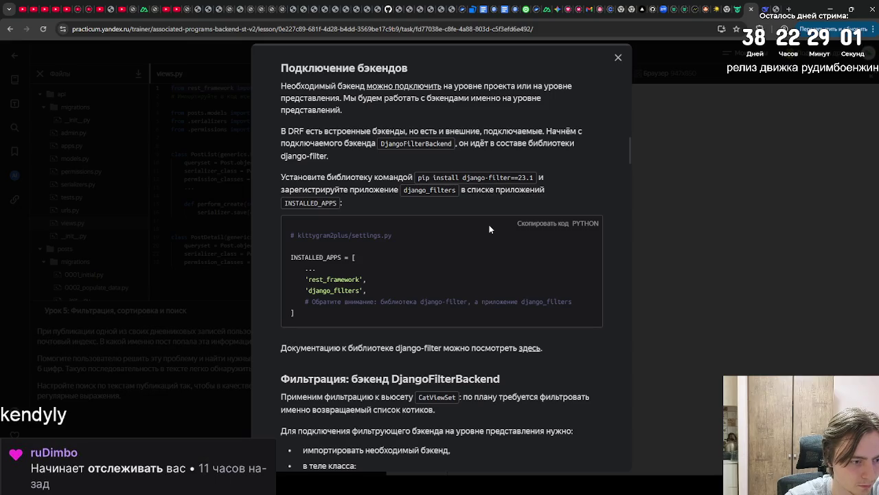
pyautogui.scroll(-2, 489, 224)
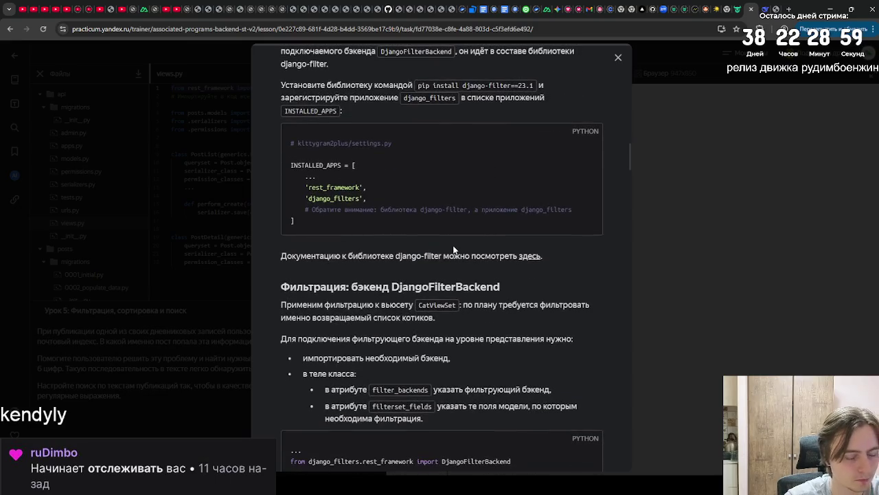
pyautogui.scroll(-1, 453, 249)
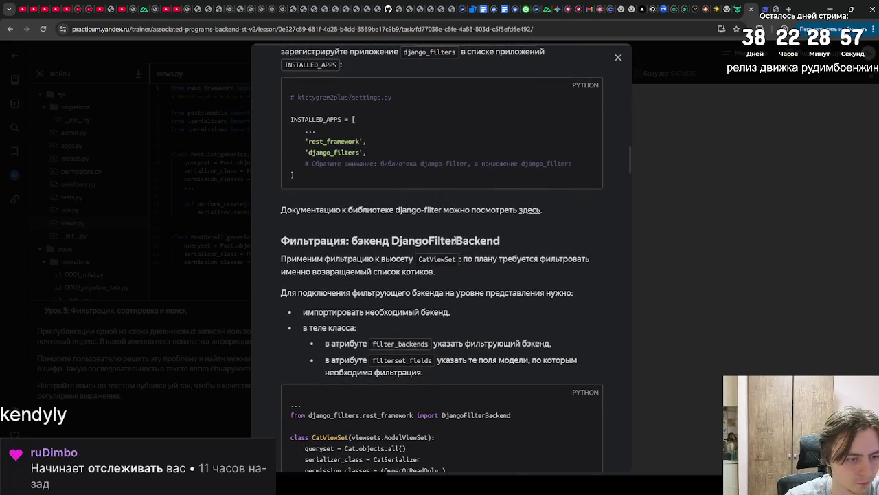
pyautogui.moveTo(281, 259)
pyautogui.mouseDown()
pyautogui.moveTo(597, 261)
pyautogui.moveTo(446, 271)
pyautogui.moveTo(280, 259)
pyautogui.mouseUp()
pyautogui.click(428, 273)
pyautogui.click(386, 252)
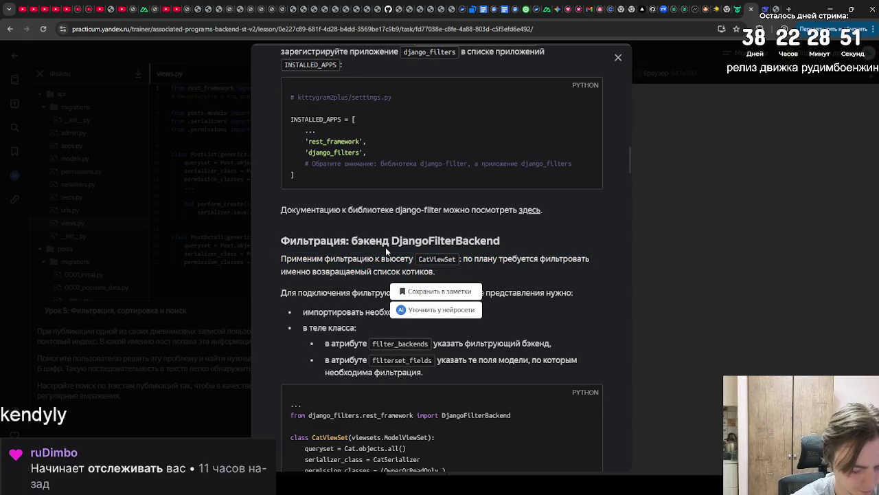
pyautogui.click(773, 8)
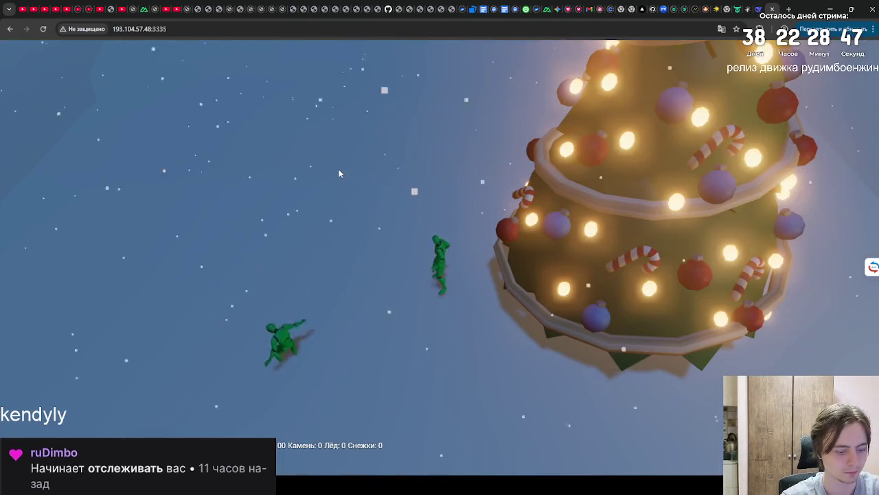
# Reload the black game page six times, leaving only the resource counters.
pyautogui.press('F5')
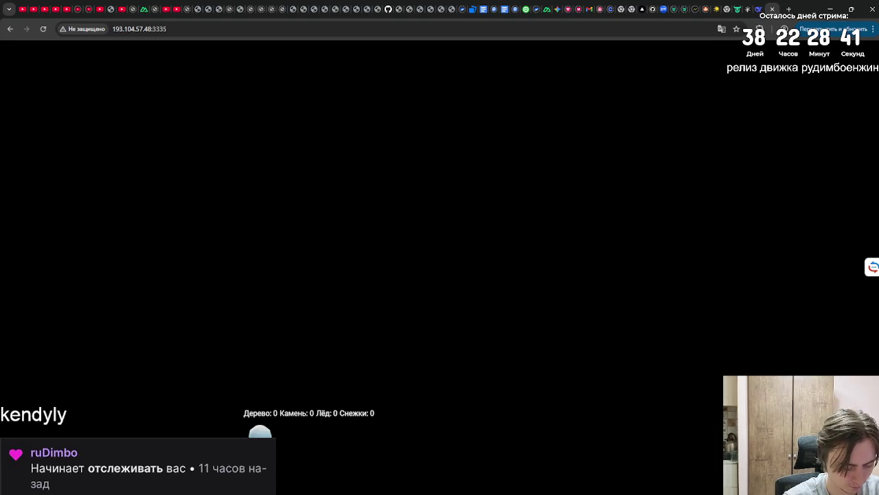
pyautogui.click(42, 30)
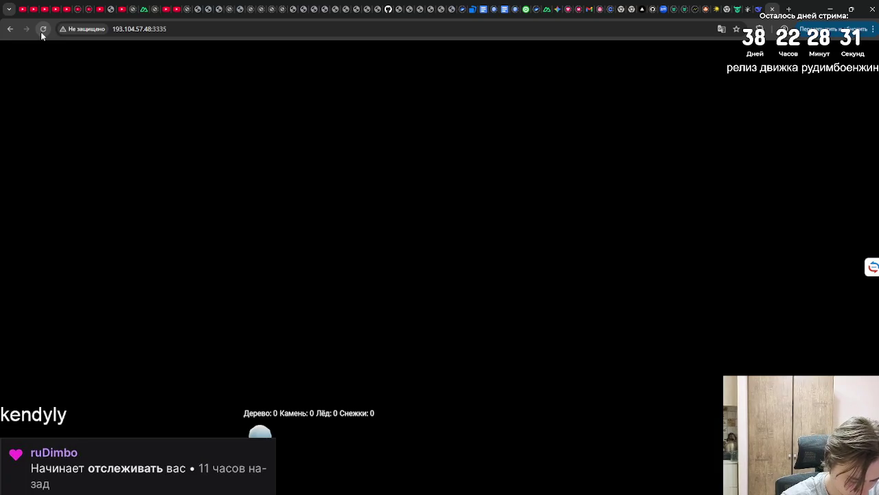
pyautogui.click(41, 31)
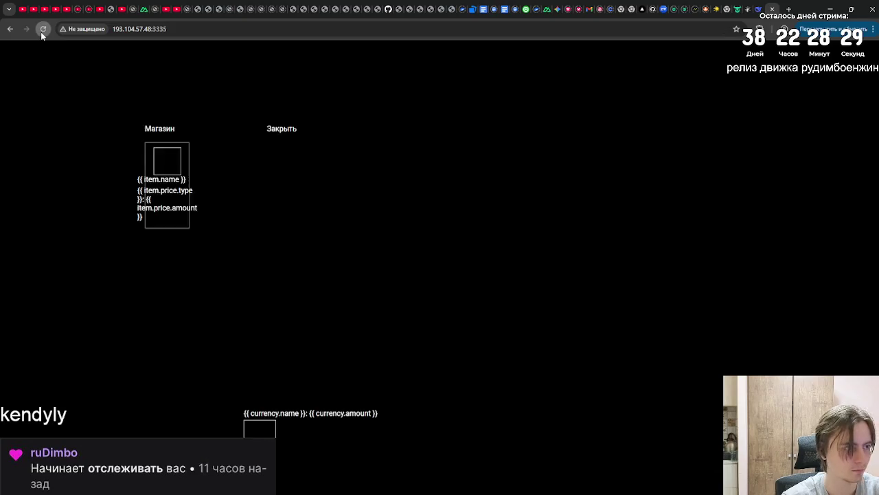
pyautogui.click(41, 31)
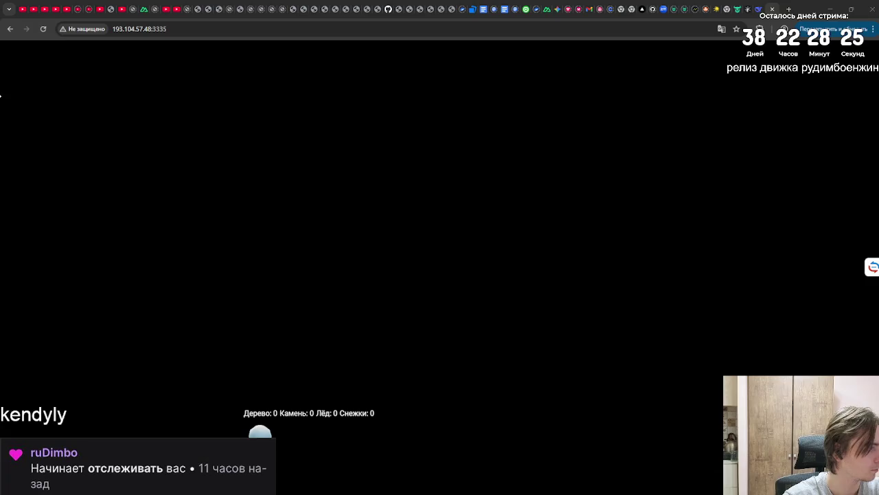
pyautogui.click(41, 29)
pyautogui.click(43, 29)
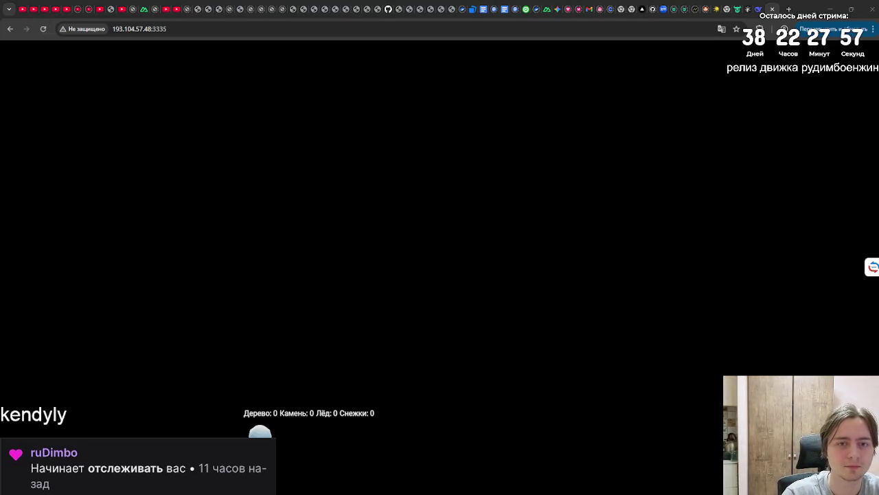
# Go back to the lesson's DjangoFilterBackend section and briefly select the CatViewSet paragraph.
pyautogui.hotkey('ctrl', 'shift', 'Tab')
pyautogui.moveTo(427, 261)
pyautogui.mouseDown()
pyautogui.moveTo(583, 259)
pyautogui.moveTo(391, 273)
pyautogui.moveTo(439, 276)
pyautogui.mouseUp()
pyautogui.click(292, 301)
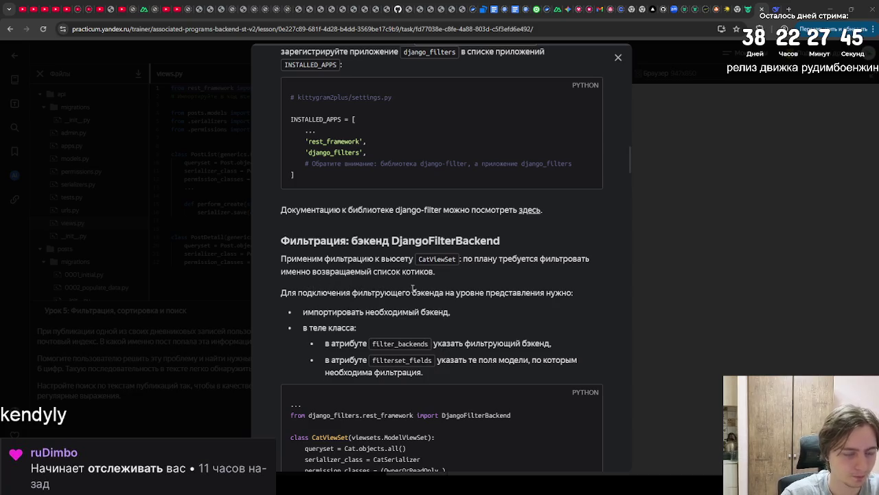
# Read through the rest of the lesson 5 filtering, search and ordering theory.
pyautogui.scroll(-1, 403, 297)
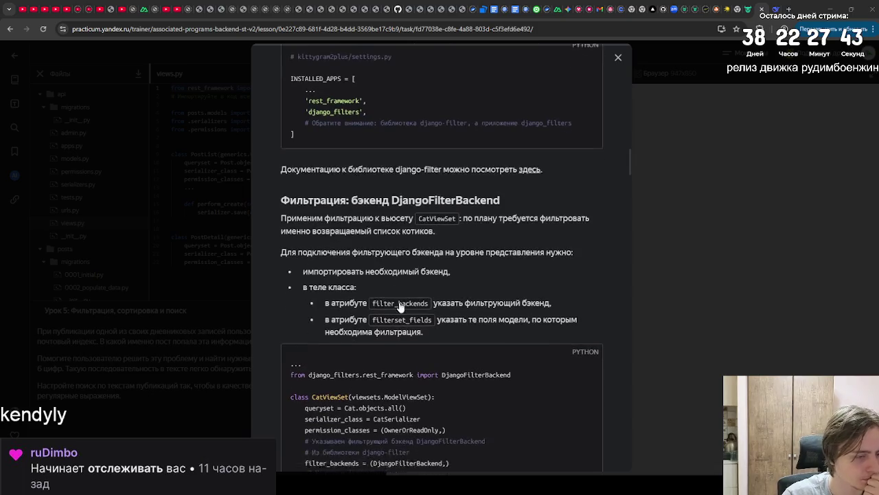
pyautogui.scroll(-1, 524, 302)
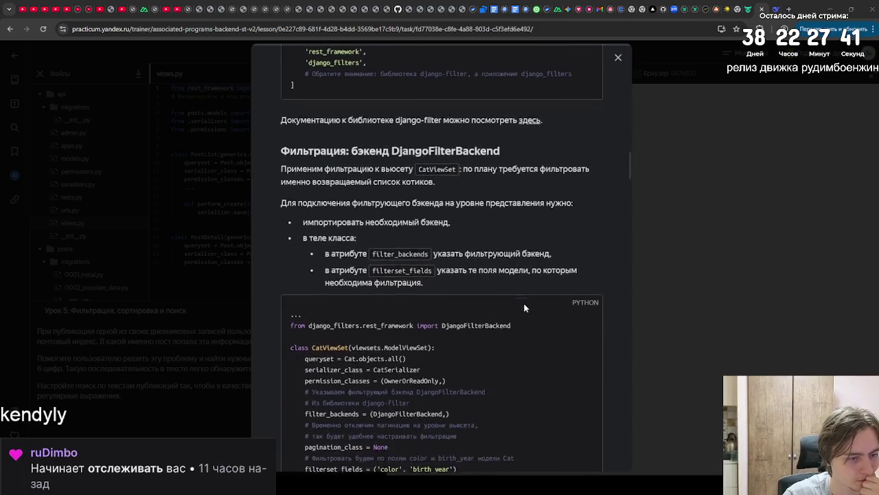
pyautogui.scroll(-1, 523, 304)
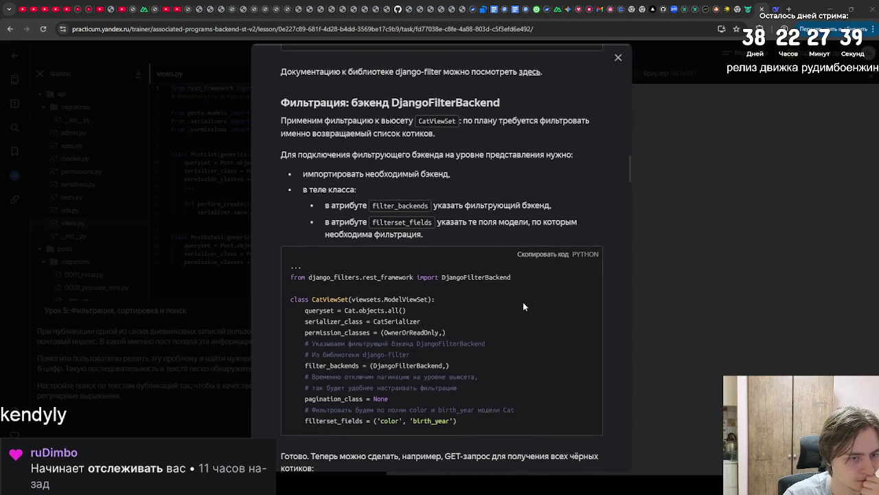
pyautogui.scroll(-3, 523, 304)
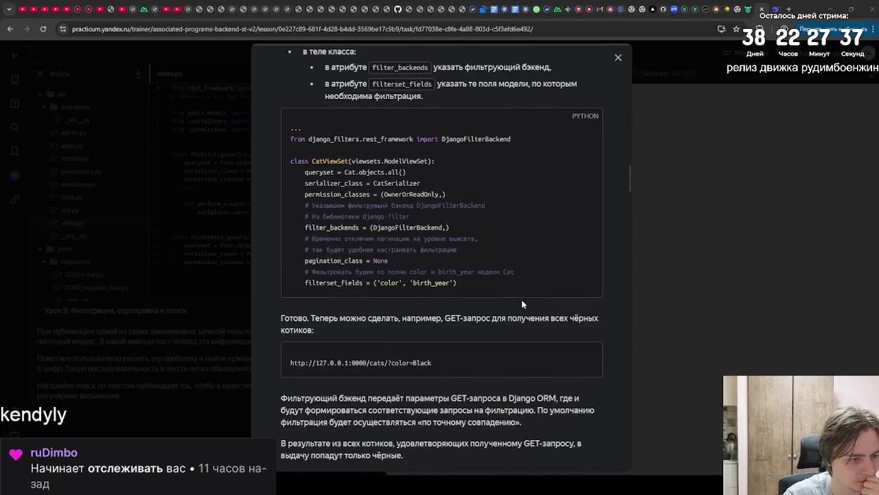
pyautogui.scroll(-4, 522, 302)
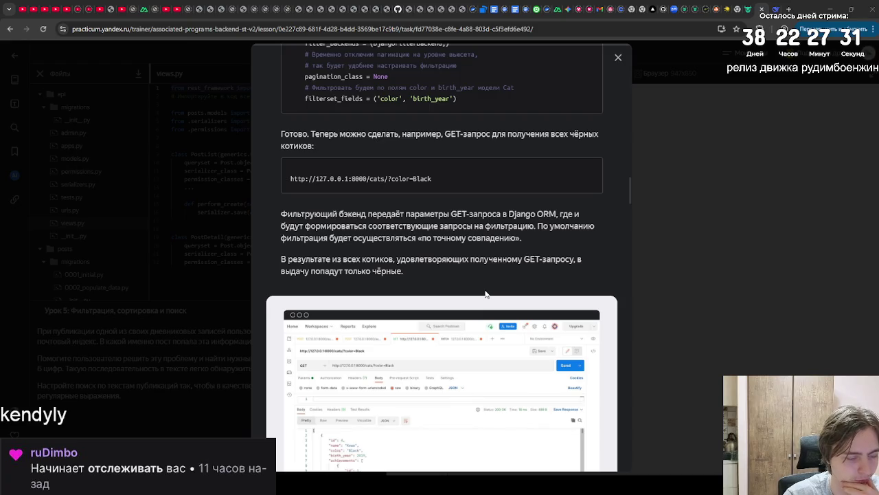
pyautogui.scroll(-1, 485, 294)
pyautogui.scroll(-3, 484, 290)
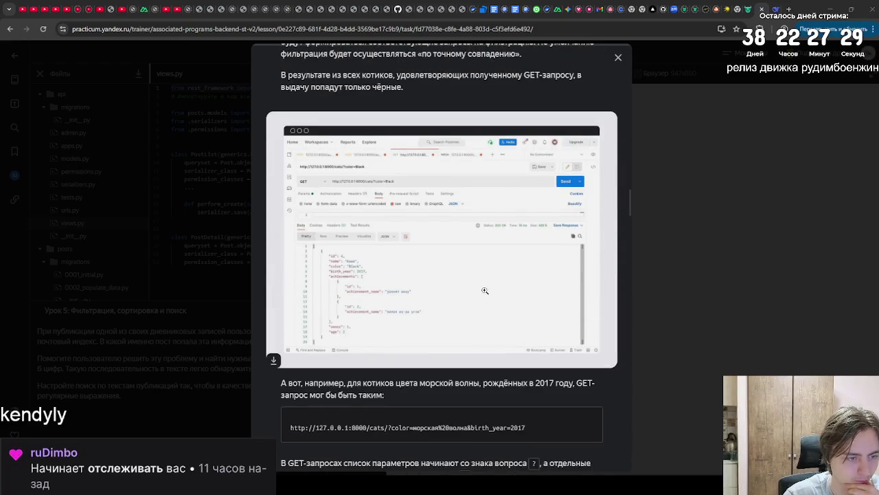
pyautogui.scroll(-3, 485, 291)
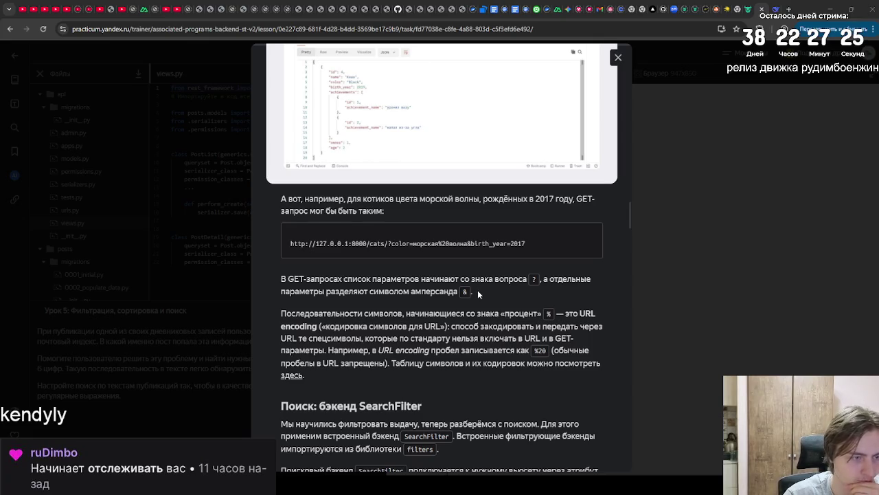
pyautogui.scroll(-10, 477, 290)
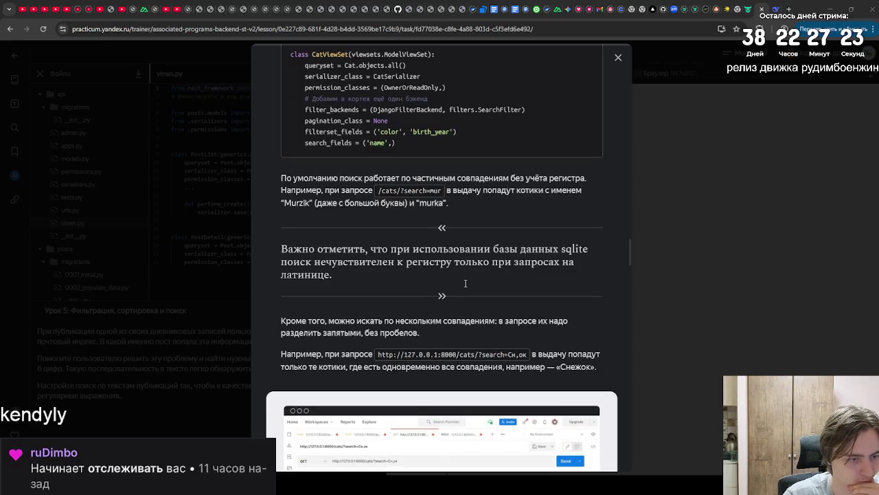
pyautogui.scroll(-10, 463, 284)
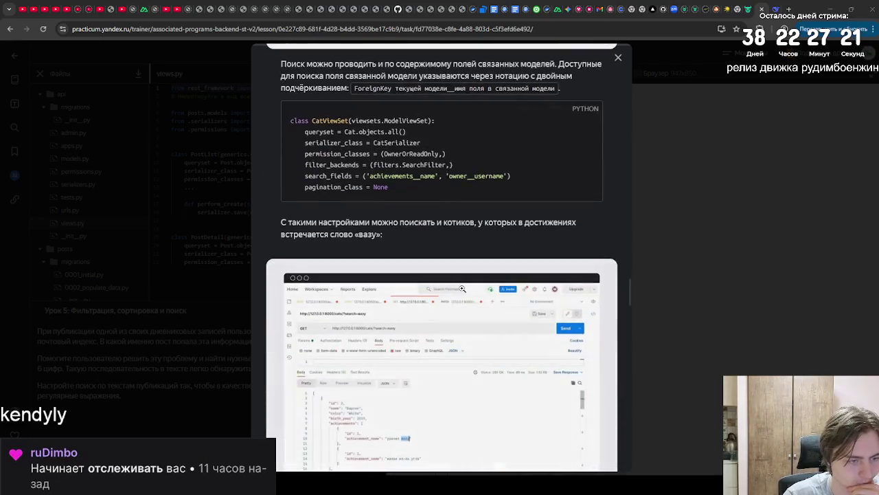
pyautogui.scroll(-10, 463, 289)
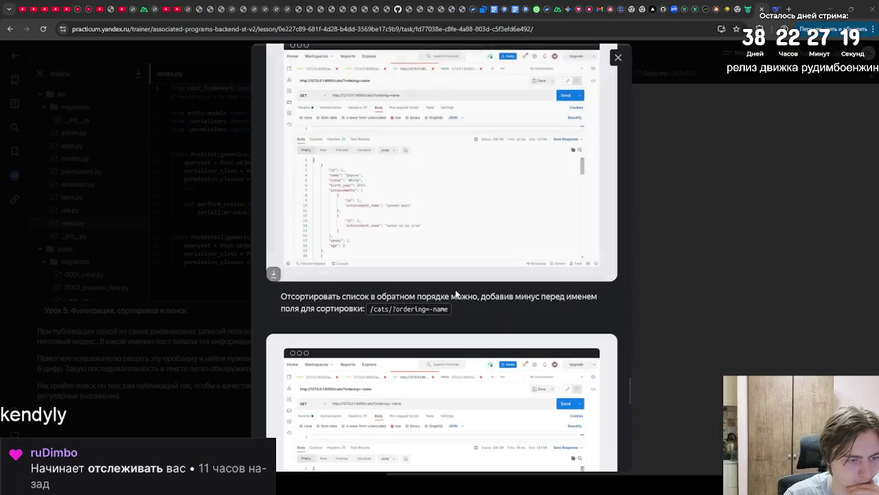
pyautogui.scroll(-4, 457, 293)
pyautogui.scroll(-10, 455, 289)
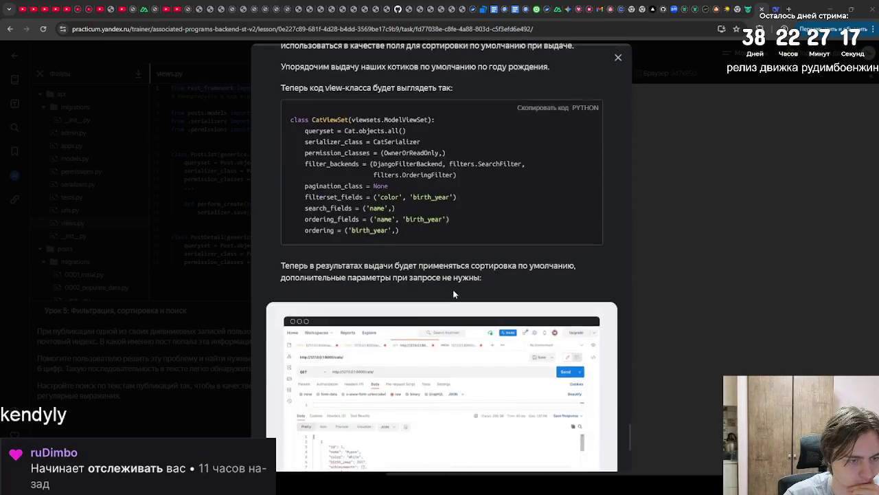
# Go to the task and select all of the views.py code.
pyautogui.click(553, 435)
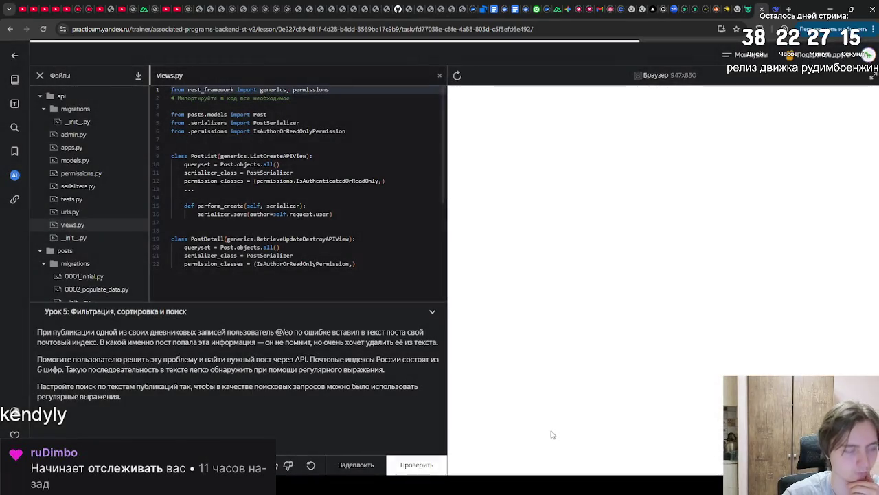
pyautogui.click(386, 261)
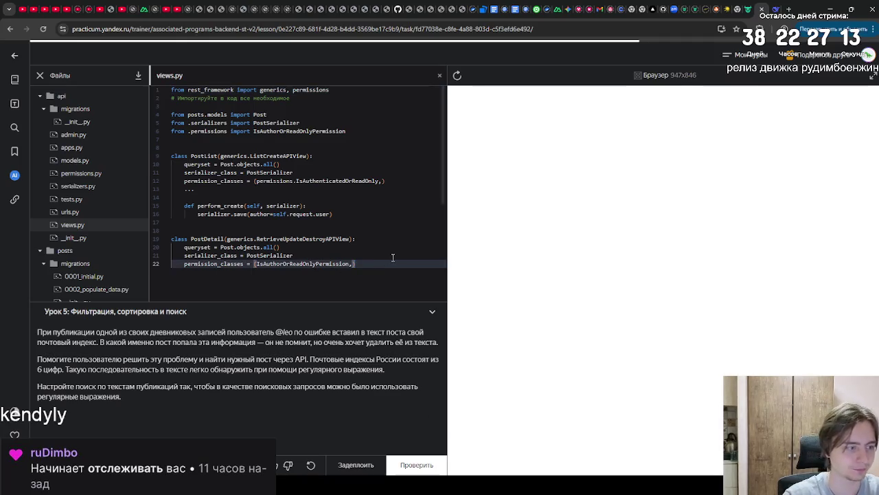
pyautogui.hotkey('ctrl', 'a')
pyautogui.click(774, 9)
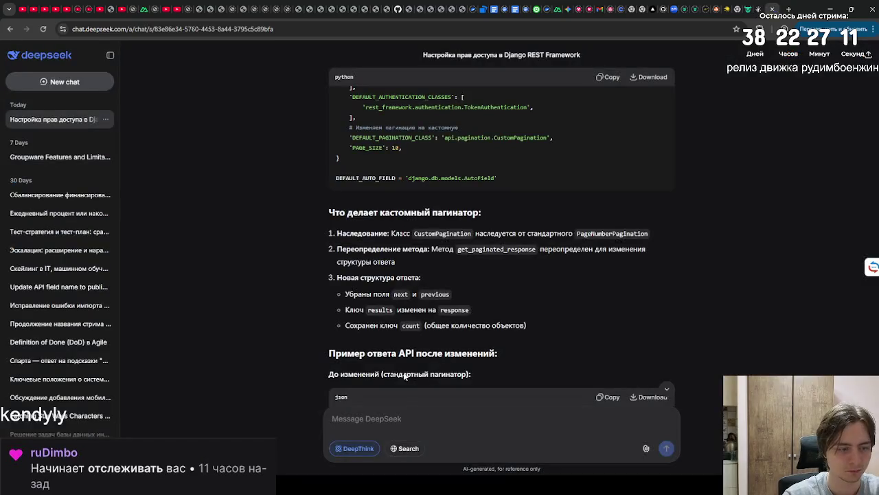
# Paste the views.py code into the DeepSeek input and grab the three task-description paragraphs.
pyautogui.hotkey('ctrl', 'v')
pyautogui.click(756, 8)
pyautogui.moveTo(136, 405); pyautogui.dragTo(21, 328)
pyautogui.hotkey('ctrl', 'c')
pyautogui.click(774, 8)
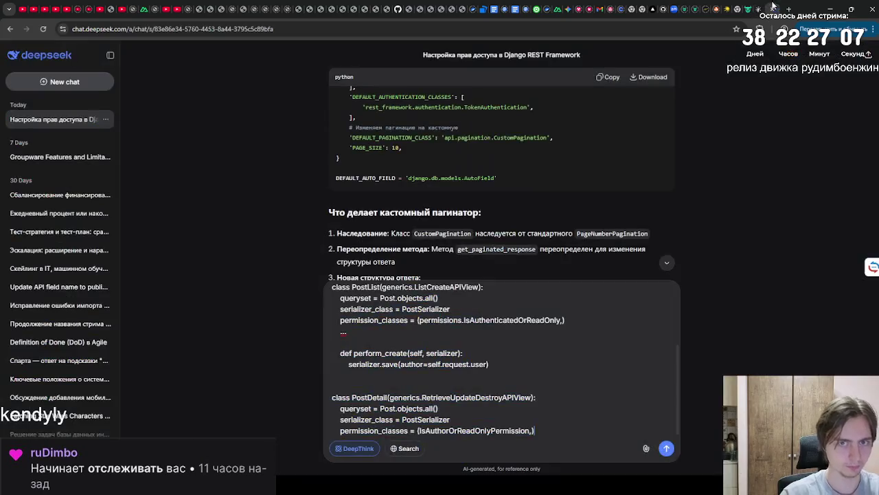
# Insert the task description above the code, send it, and return to the Practicum task.
pyautogui.scroll(2, 412, 343)
pyautogui.click(333, 292)
pyautogui.press('Return')
pyautogui.press('Up')
pyautogui.hotkey('ctrl', 'v')
pyautogui.press('Return')
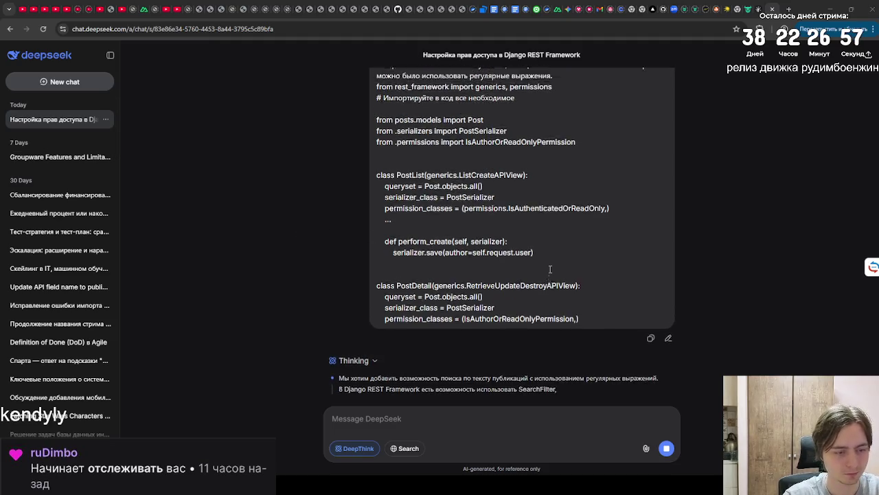
pyautogui.click(756, 9)
pyautogui.click(247, 418)
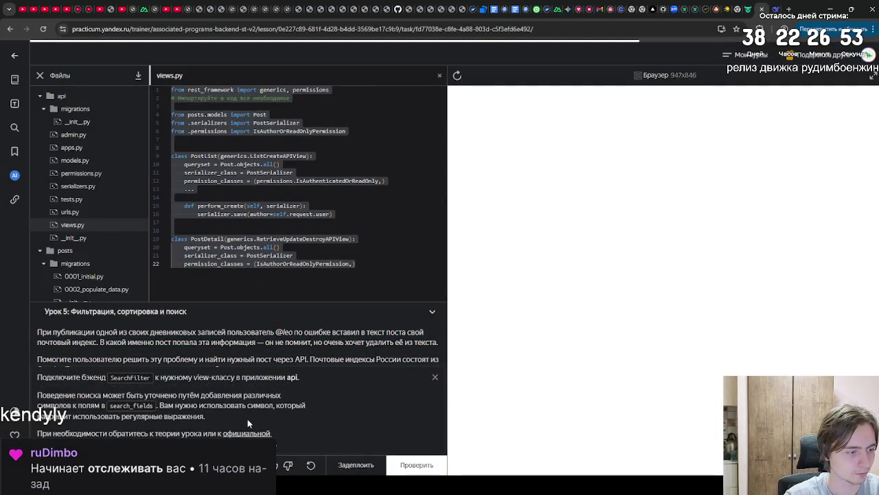
# Select the SearchFilter regex instructions and start editing the last DeepSeek message.
pyautogui.moveTo(291, 438); pyautogui.dragTo(39, 377)
pyautogui.hotkey('ctrl', 'c')
pyautogui.click(778, 5)
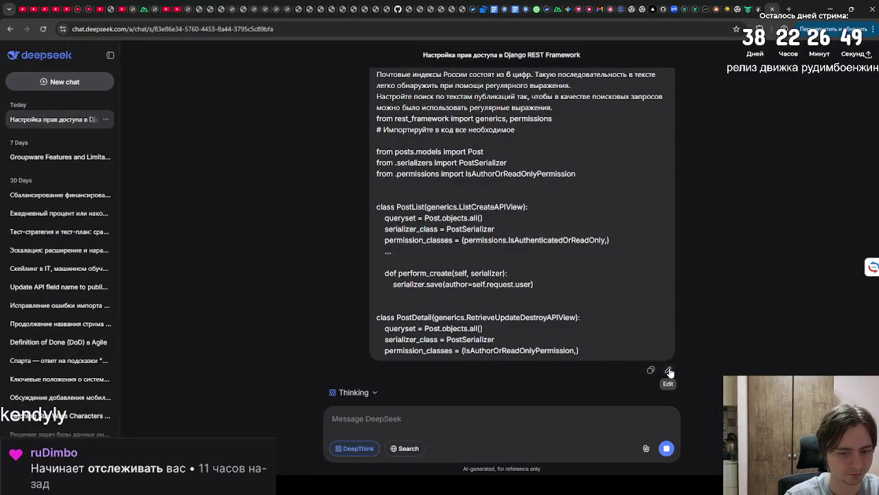
pyautogui.click(667, 367)
pyautogui.scroll(-3, 577, 328)
pyautogui.scroll(3, 577, 328)
pyautogui.click(554, 278)
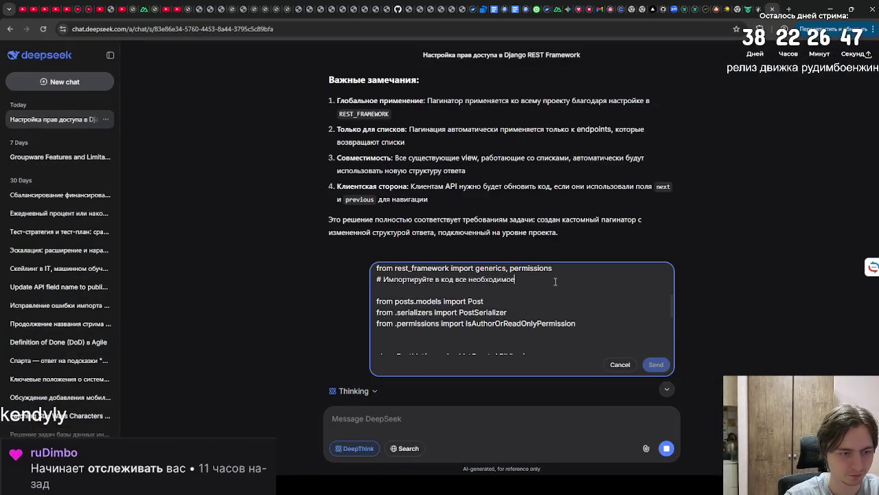
pyautogui.scroll(1, 558, 272)
# Append the SearchFilter instructions, stop the running reply, resend, and return to Practicum.
pyautogui.hotkey('ctrl', 'shift', 'End')
pyautogui.press('Delete')
pyautogui.hotkey('ctrl', 'v')
pyautogui.press('Return')
pyautogui.press('Return')
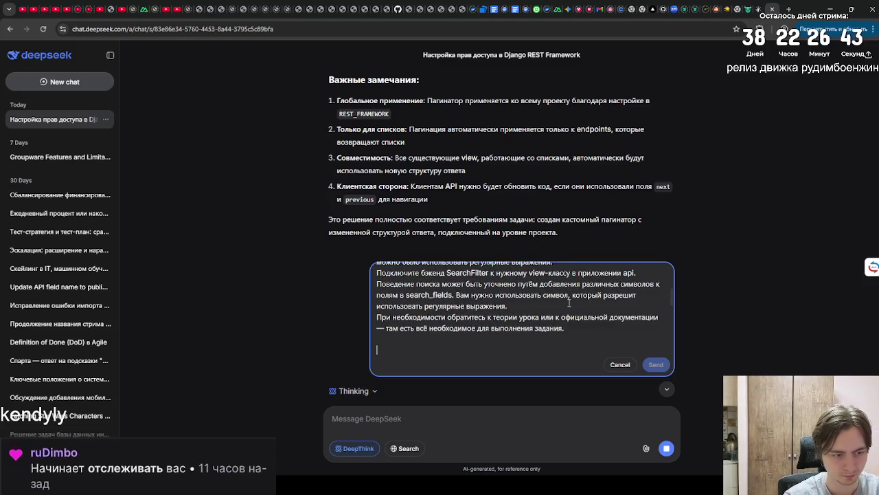
pyautogui.click(666, 448)
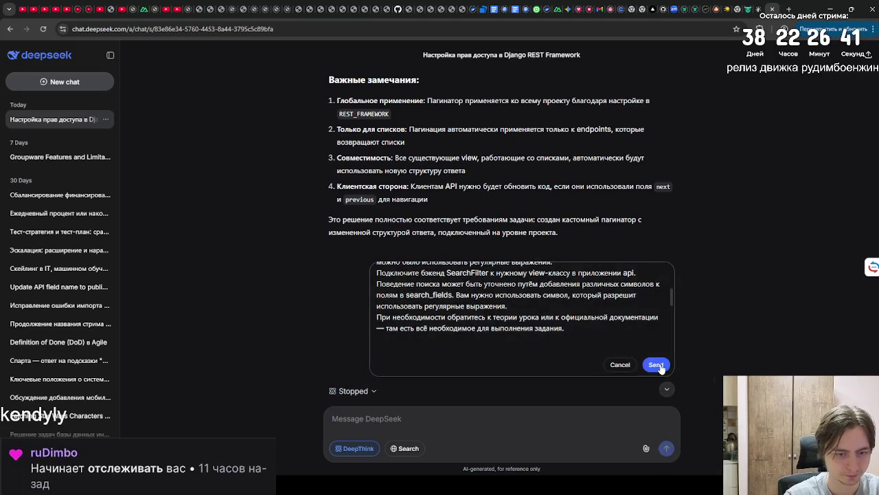
pyautogui.click(656, 364)
pyautogui.click(764, 6)
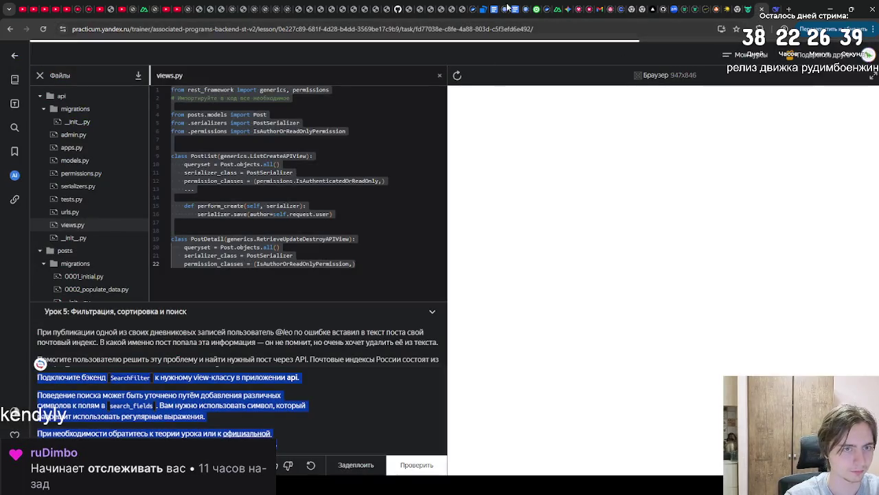
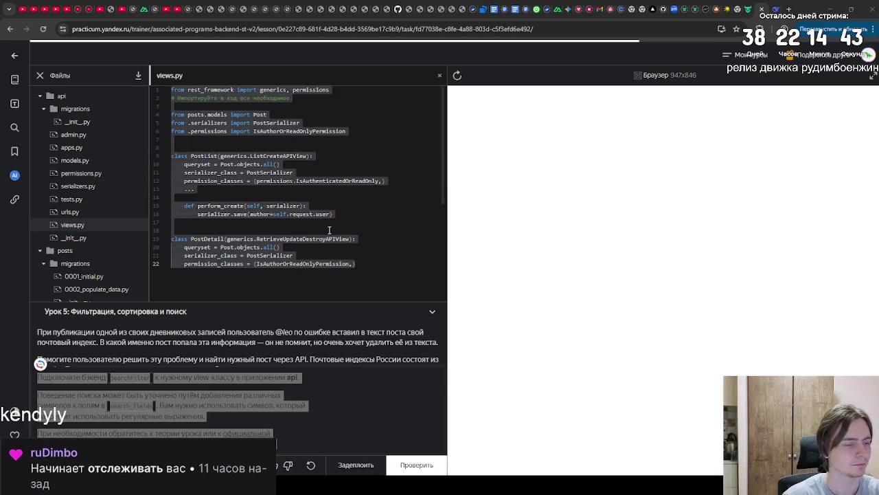
# Copy DeepSeek's first views.py code block, which adds regex search over post text.
pyautogui.click(776, 9)
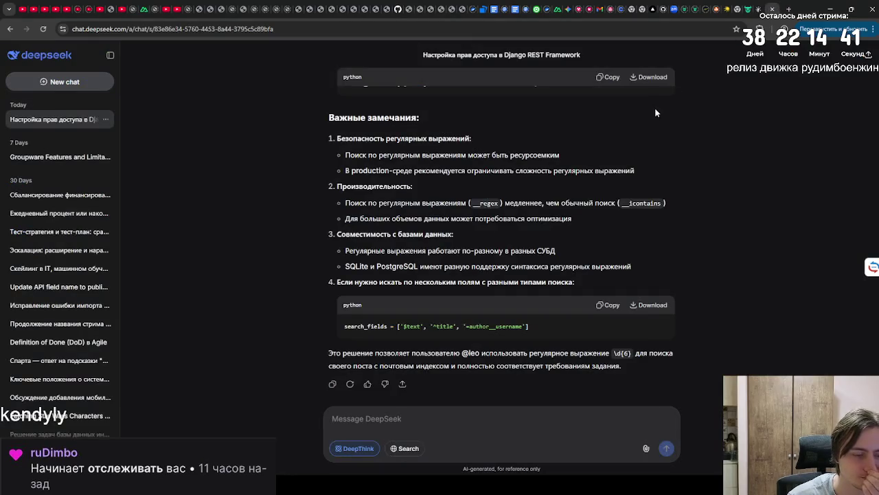
pyautogui.scroll(15, 619, 117)
pyautogui.scroll(10, 563, 118)
pyautogui.click(607, 146)
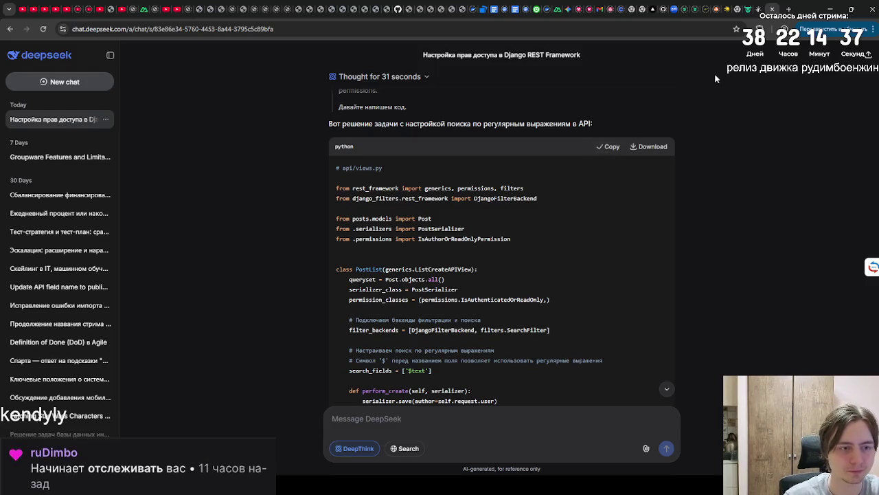
pyautogui.click(761, 10)
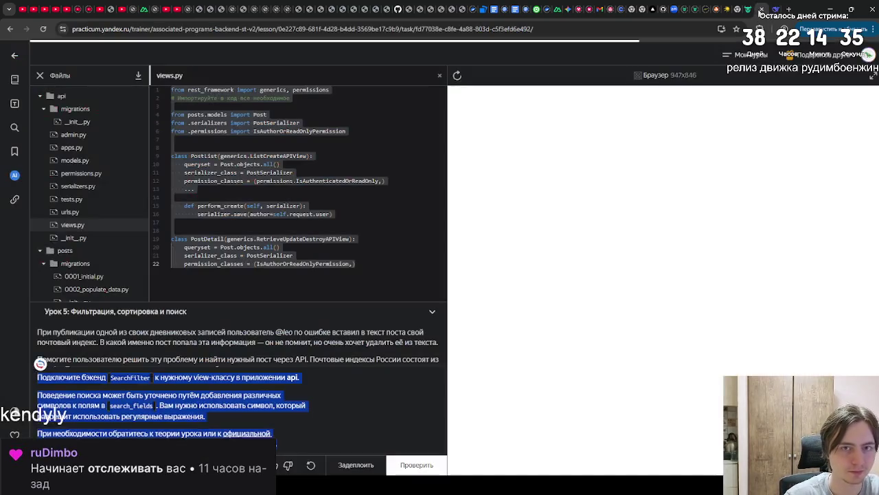
# Overwrite the trainer's views.py with the SearchFilter and search_fields ['$text'] code, then run the check.
pyautogui.click(300, 187)
pyautogui.hotkey('ctrl', 'a')
pyautogui.hotkey('ctrl', 'v')
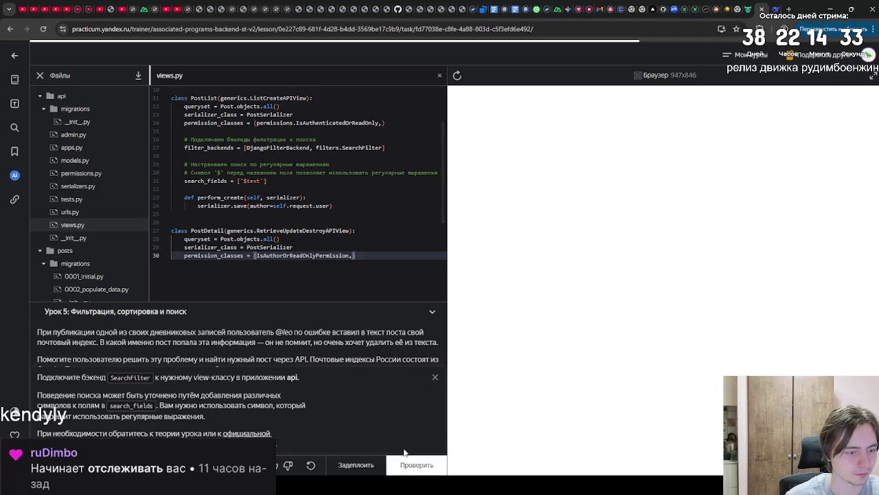
pyautogui.click(415, 461)
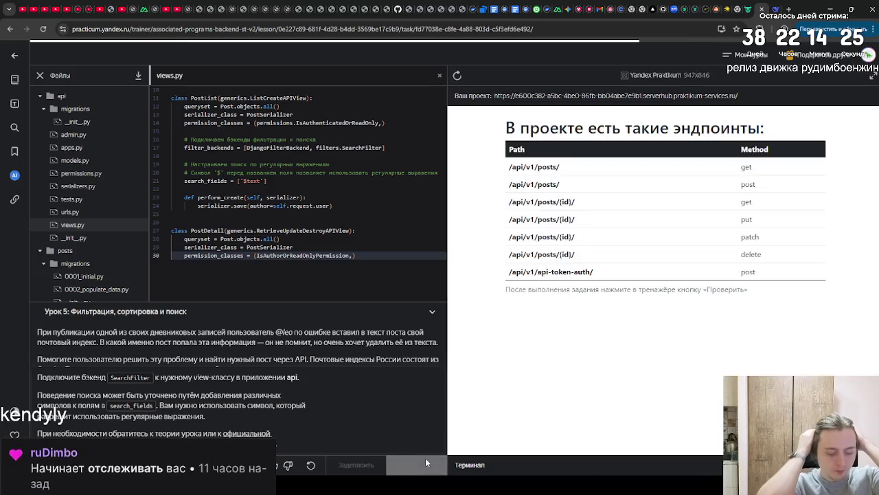
# Rerun the check until it passes, then continue to the Kittygram photo-upload lesson.
pyautogui.click(425, 459)
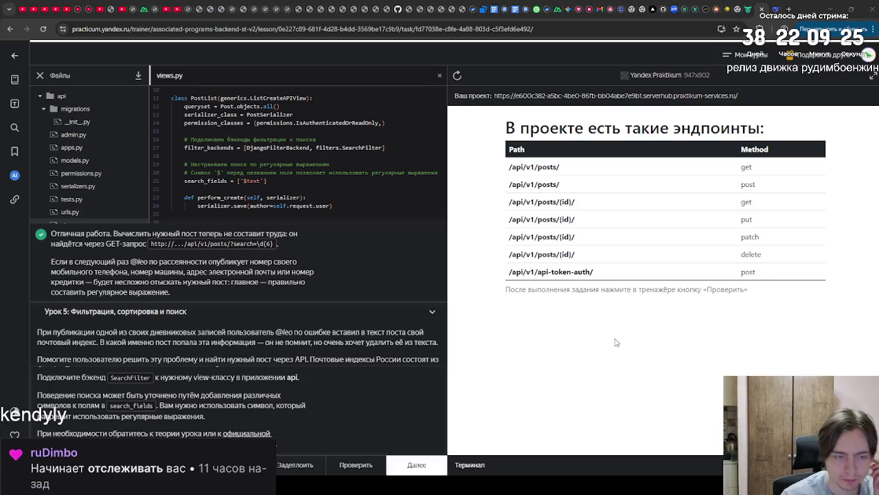
pyautogui.click(437, 464)
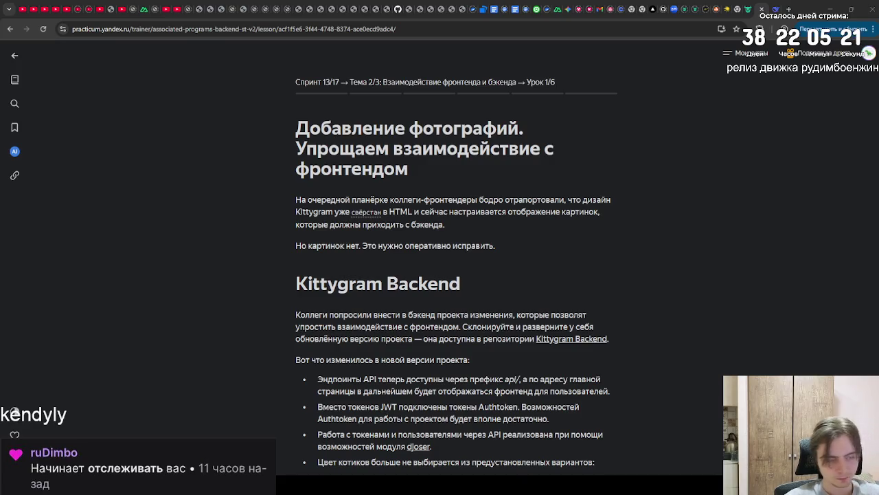
# Read past the settings.py, urls.py and models.py code to the base64 task and mark it Готово.
pyautogui.scroll(-6, 412, 273)
pyautogui.scroll(-3, 412, 275)
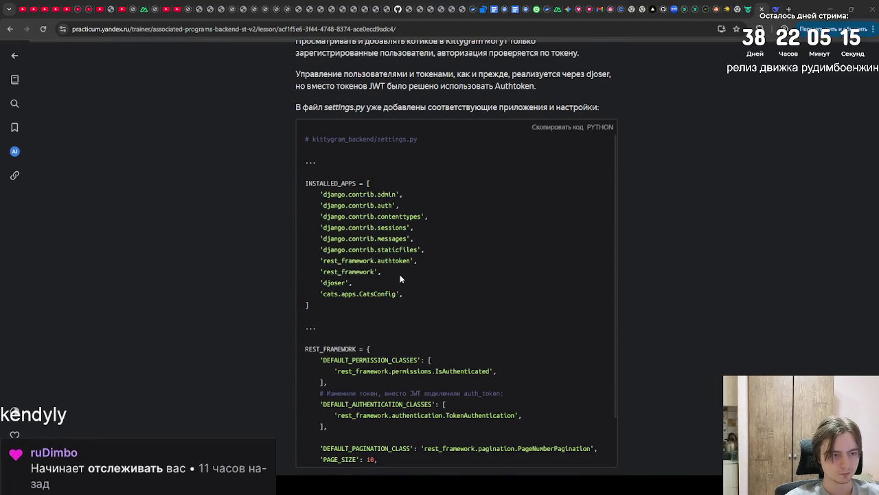
pyautogui.scroll(-1, 400, 275)
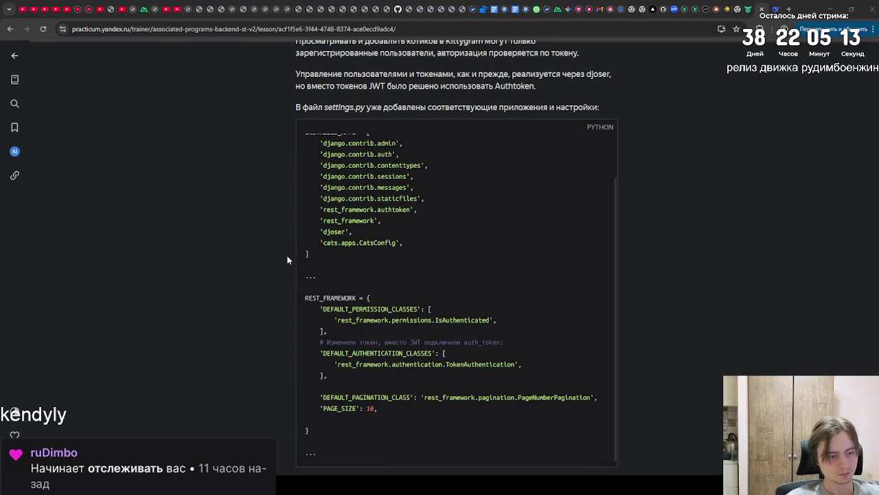
pyautogui.scroll(-4, 298, 276)
pyautogui.scroll(-2, 298, 275)
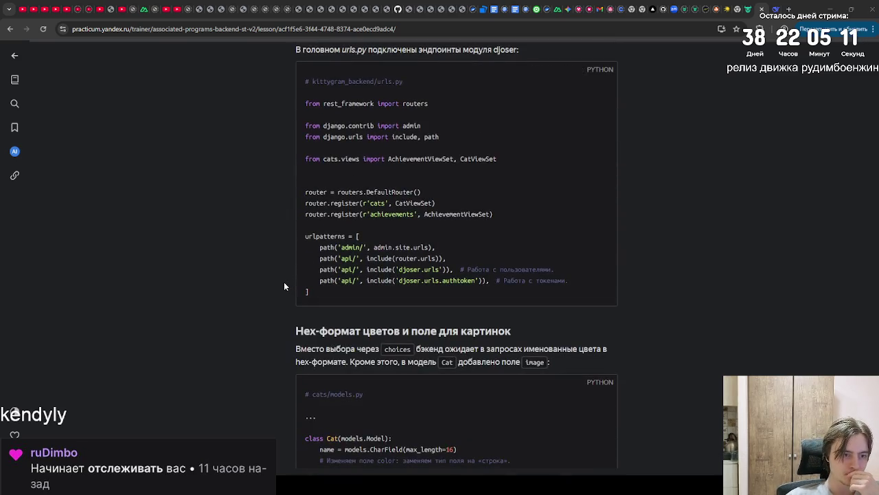
pyautogui.scroll(-2, 278, 294)
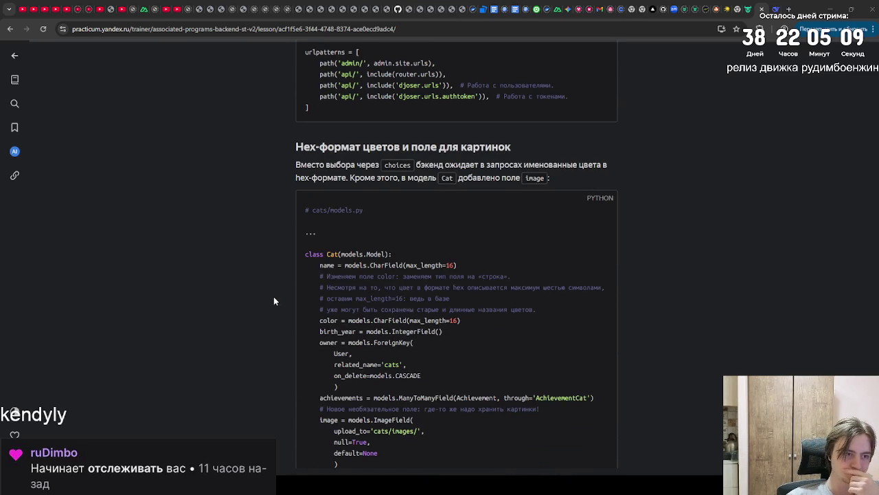
pyautogui.scroll(-7, 272, 302)
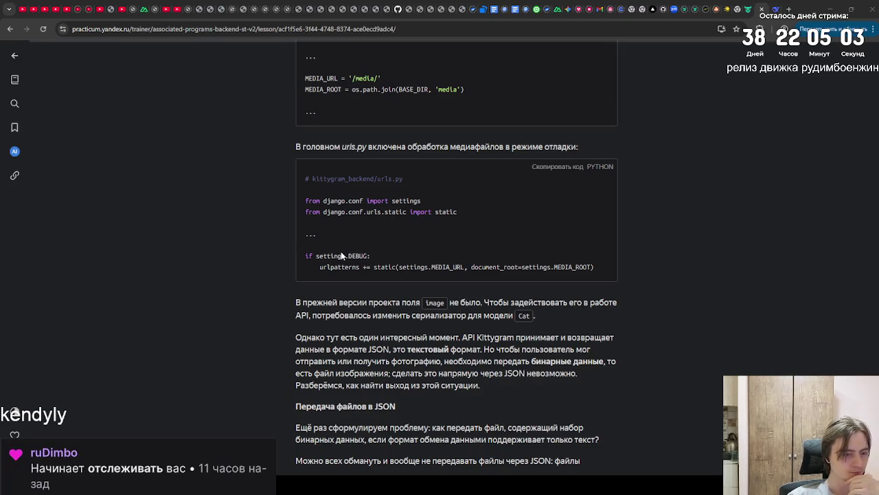
pyautogui.scroll(-10, 324, 340)
pyautogui.click(426, 364)
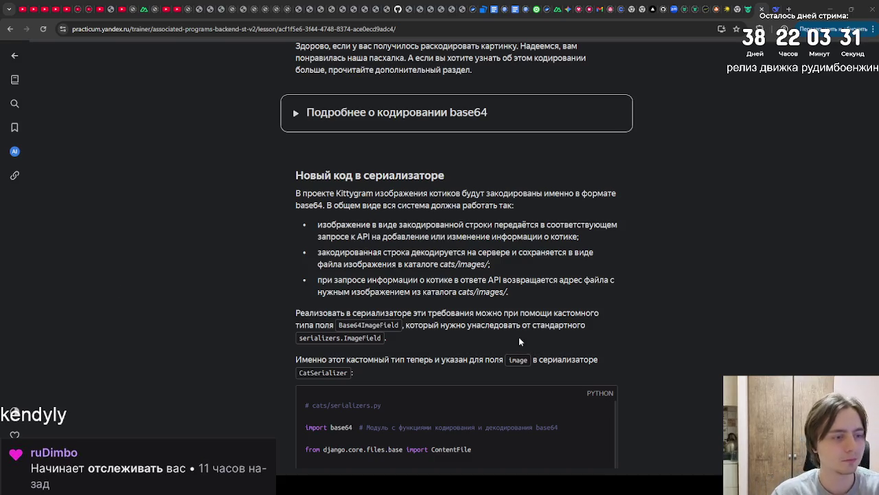
# Read the base64 lesson through 'Выходные удались' and continue to the MPA vs SPA lesson.
pyautogui.scroll(-5, 516, 309)
pyautogui.scroll(10, 517, 309)
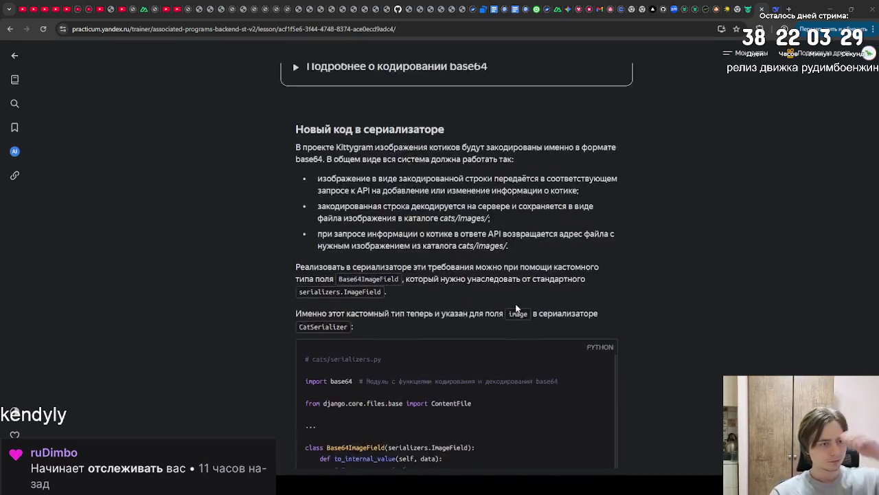
pyautogui.scroll(-4, 515, 302)
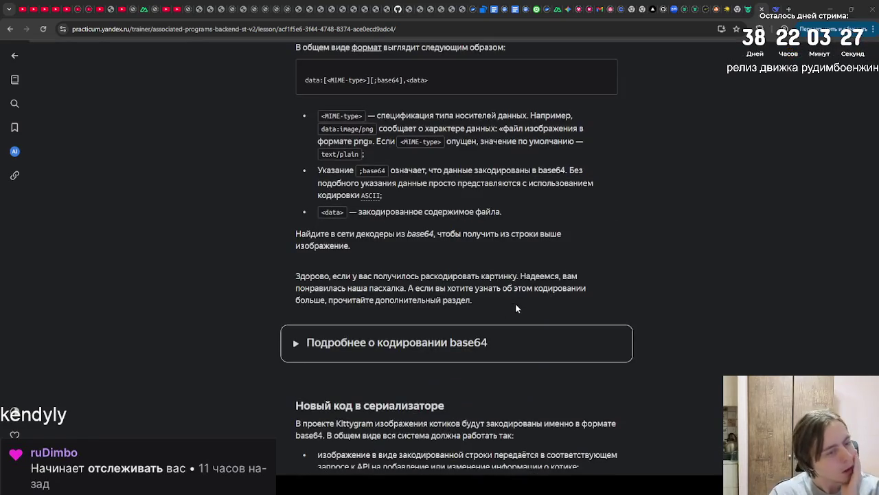
pyautogui.scroll(2, 515, 303)
pyautogui.scroll(3, 529, 302)
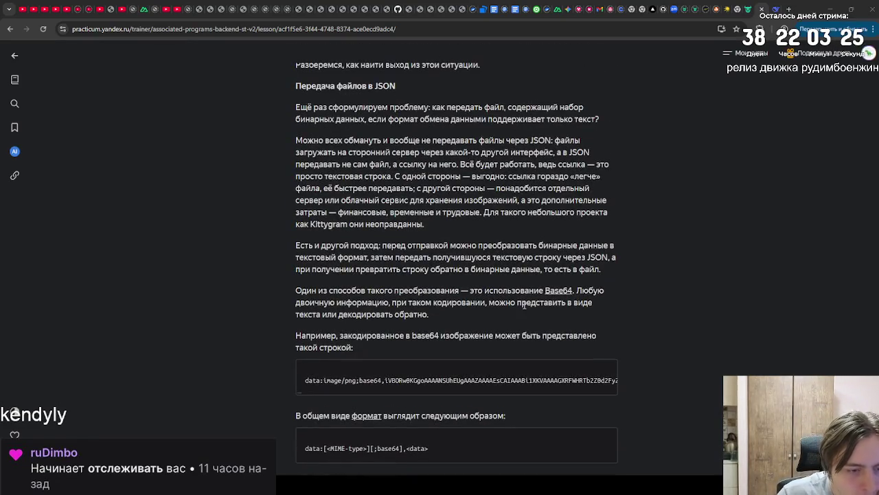
pyautogui.scroll(-5, 459, 297)
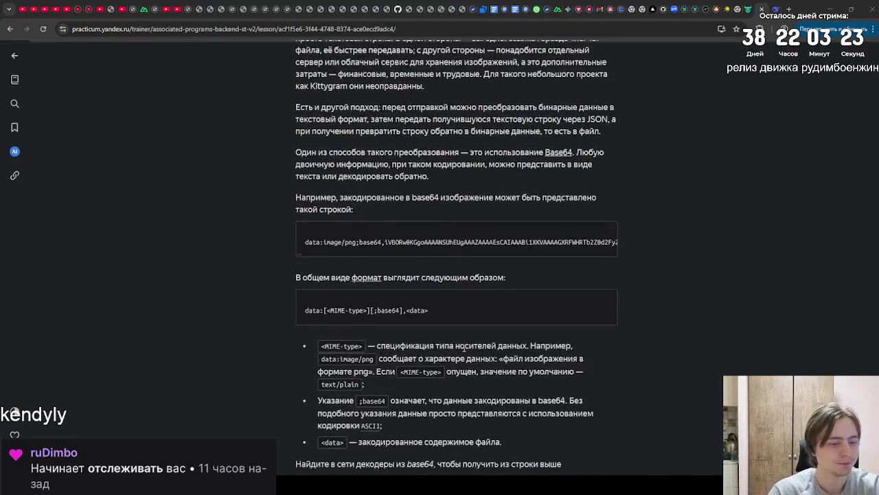
pyautogui.scroll(-15, 459, 296)
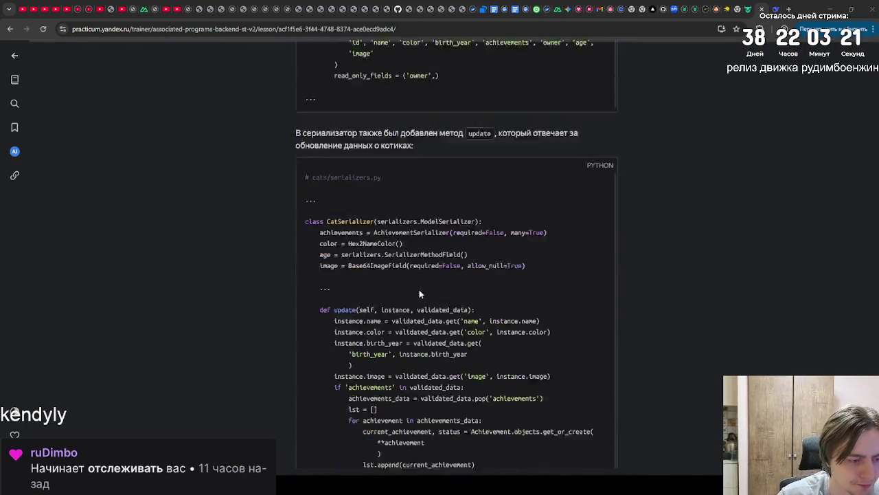
pyautogui.scroll(-6, 412, 312)
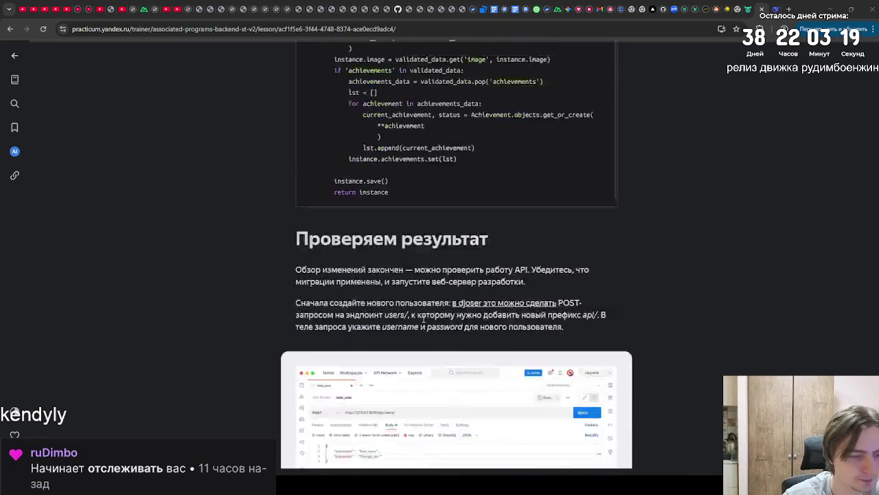
pyautogui.scroll(-6, 421, 322)
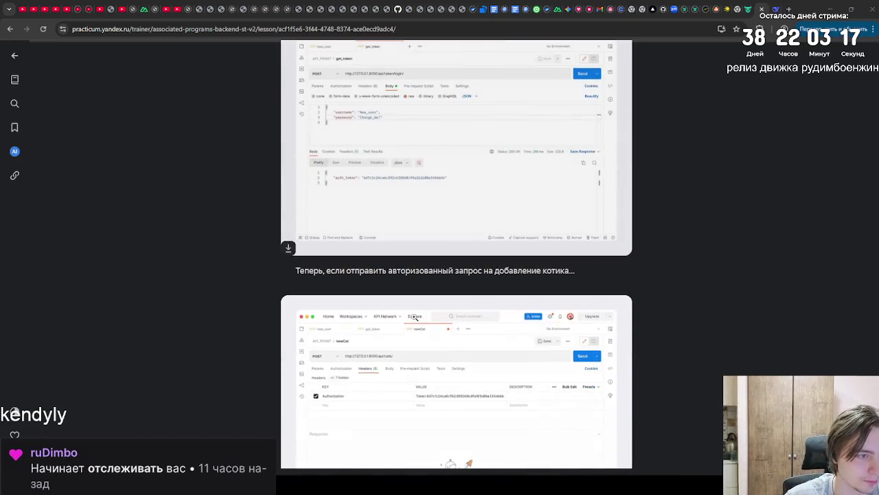
pyautogui.scroll(-2, 415, 318)
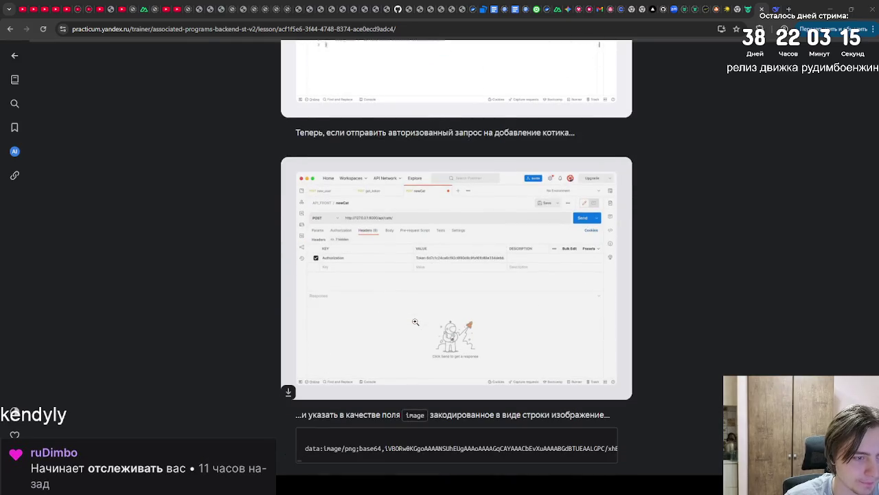
pyautogui.scroll(-6, 415, 322)
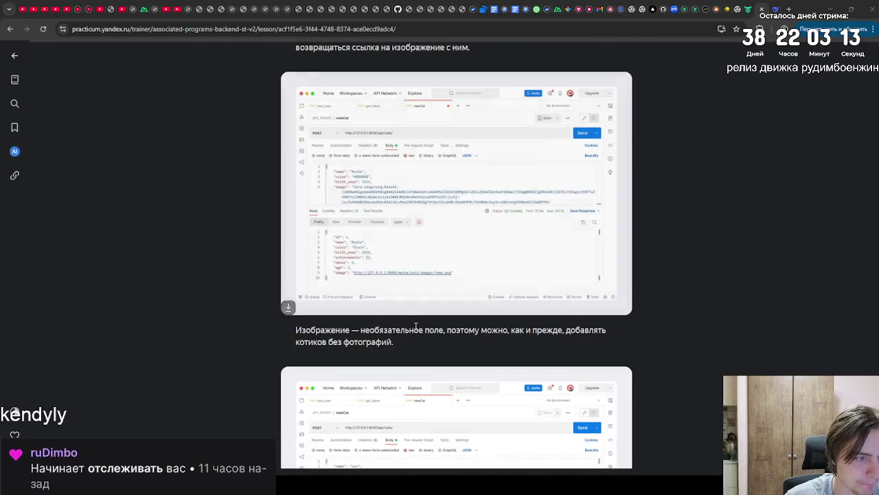
pyautogui.scroll(-3, 416, 329)
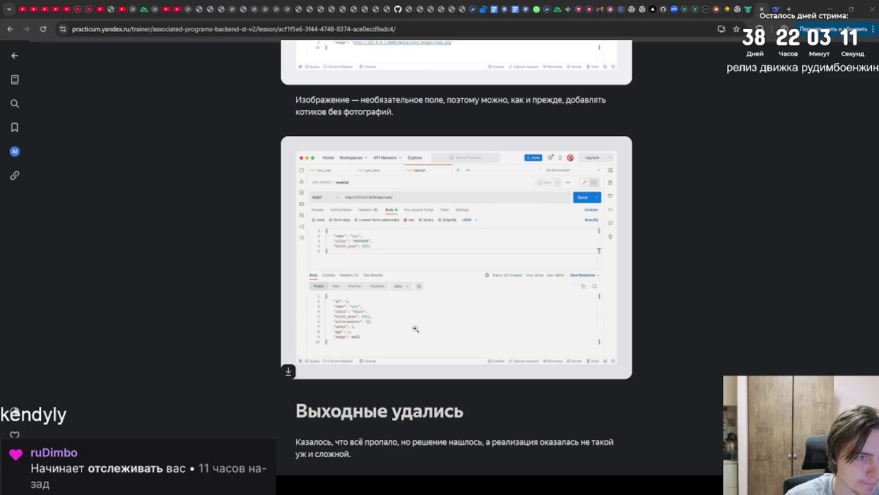
pyautogui.scroll(-2, 414, 329)
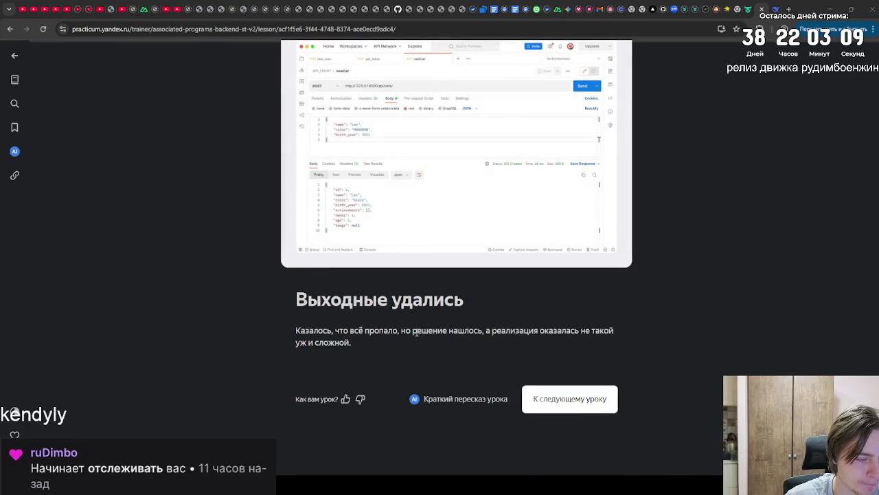
pyautogui.click(586, 408)
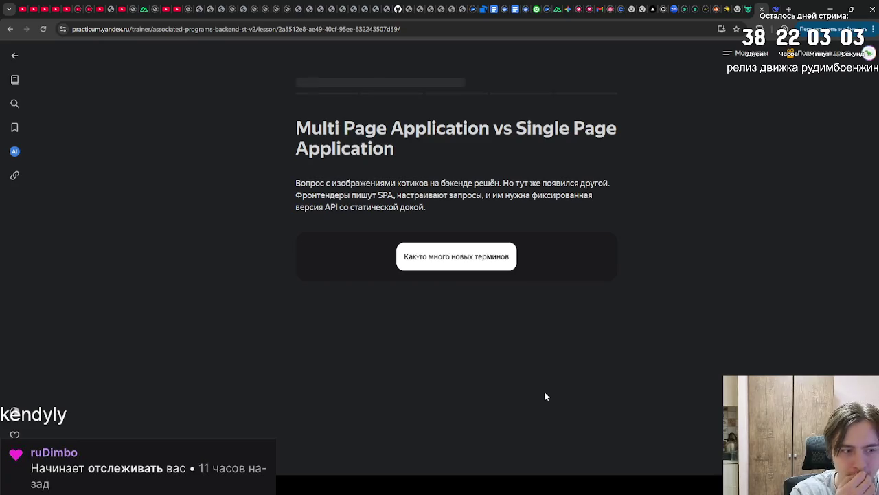
# Reveal the MPA vs SPA section and read the Multi Page Application definition.
pyautogui.click(455, 267)
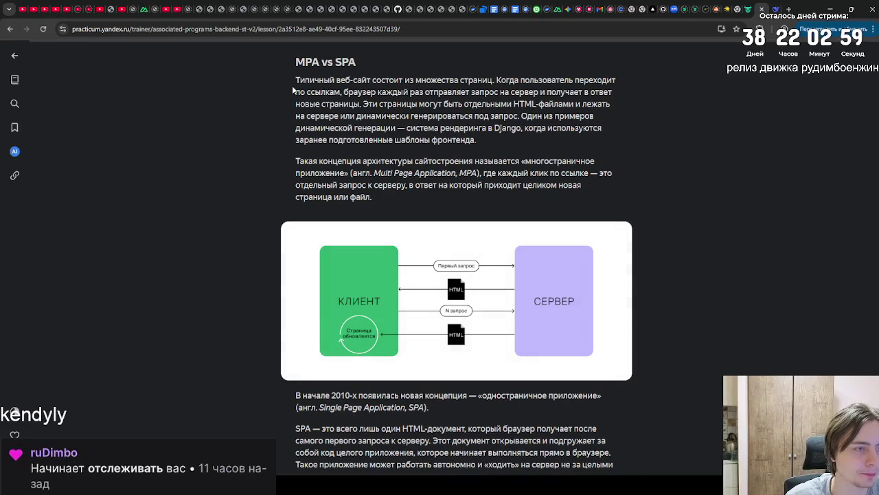
pyautogui.moveTo(377, 206)
pyautogui.mouseDown()
pyautogui.moveTo(302, 89)
pyautogui.moveTo(296, 61)
pyautogui.mouseUp()
pyautogui.click(336, 169)
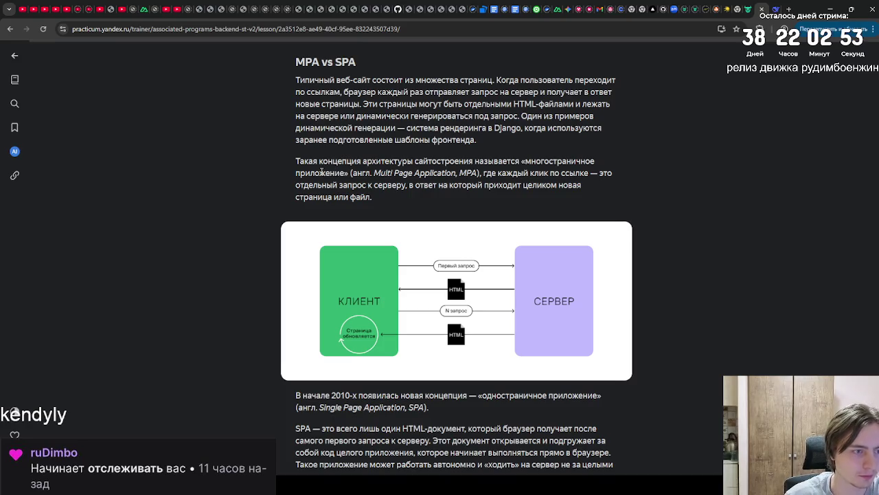
pyautogui.moveTo(374, 173); pyautogui.dragTo(478, 172)
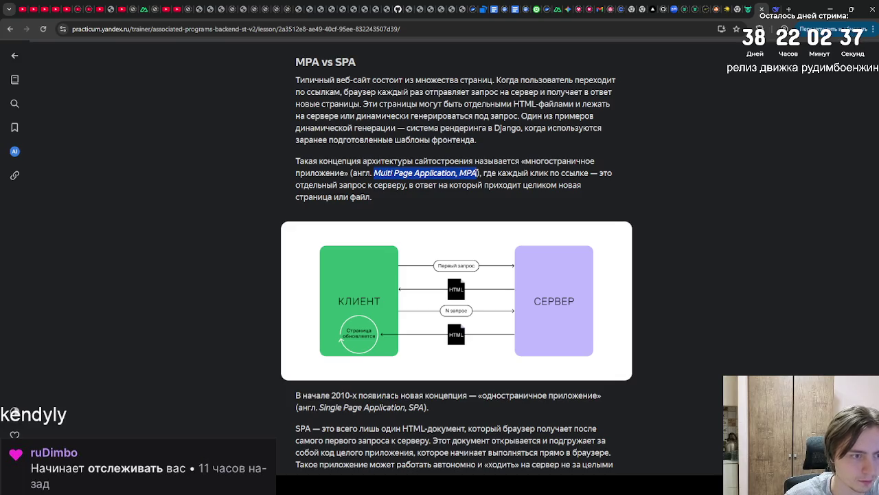
pyautogui.moveTo(374, 173)
pyautogui.mouseDown()
pyautogui.moveTo(480, 174)
pyautogui.moveTo(394, 173)
pyautogui.mouseUp()
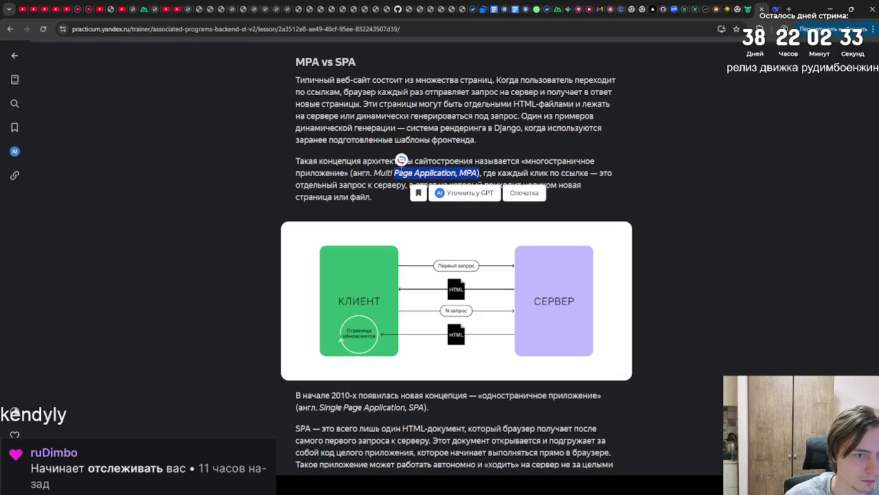
pyautogui.moveTo(300, 185)
pyautogui.mouseDown()
pyautogui.moveTo(391, 193)
pyautogui.moveTo(375, 195)
pyautogui.mouseUp()
pyautogui.click(305, 186)
# Read on through the paragraphs defining a Single Page Application.
pyautogui.scroll(-3, 306, 189)
pyautogui.moveTo(296, 211)
pyautogui.mouseDown()
pyautogui.moveTo(456, 233)
pyautogui.moveTo(296, 208)
pyautogui.moveTo(296, 246)
pyautogui.moveTo(508, 313)
pyautogui.moveTo(492, 292)
pyautogui.moveTo(297, 250)
pyautogui.moveTo(481, 412)
pyautogui.moveTo(345, 253)
pyautogui.moveTo(513, 286)
pyautogui.moveTo(312, 243)
pyautogui.mouseUp()
pyautogui.click(344, 252)
pyautogui.click(313, 244)
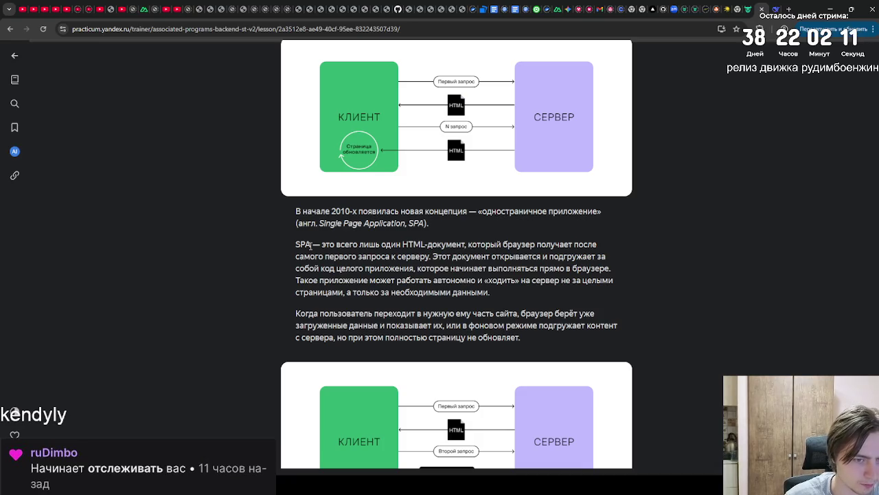
pyautogui.scroll(-1, 311, 245)
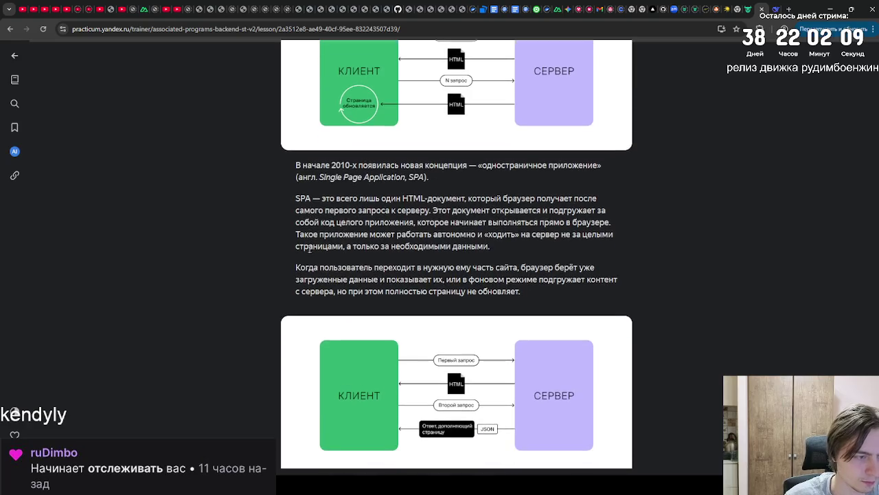
pyautogui.moveTo(295, 267)
pyautogui.mouseDown()
pyautogui.moveTo(546, 268)
pyautogui.moveTo(393, 268)
pyautogui.moveTo(370, 281)
pyautogui.moveTo(588, 280)
pyautogui.moveTo(551, 297)
pyautogui.moveTo(297, 268)
pyautogui.moveTo(295, 254)
pyautogui.moveTo(478, 298)
pyautogui.moveTo(385, 283)
pyautogui.moveTo(289, 249)
pyautogui.mouseUp()
pyautogui.scroll(-3, 385, 282)
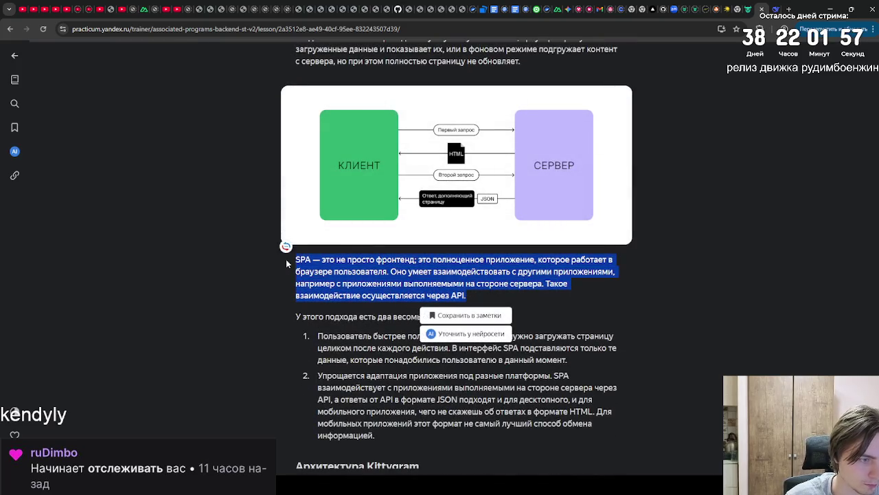
pyautogui.click(287, 263)
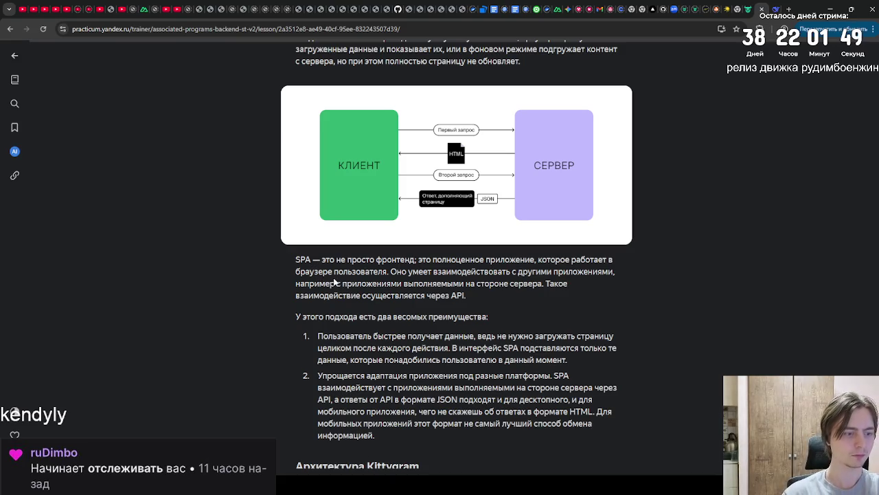
# Read the list of two key SPA advantages, highlighting each one.
pyautogui.scroll(-1, 376, 289)
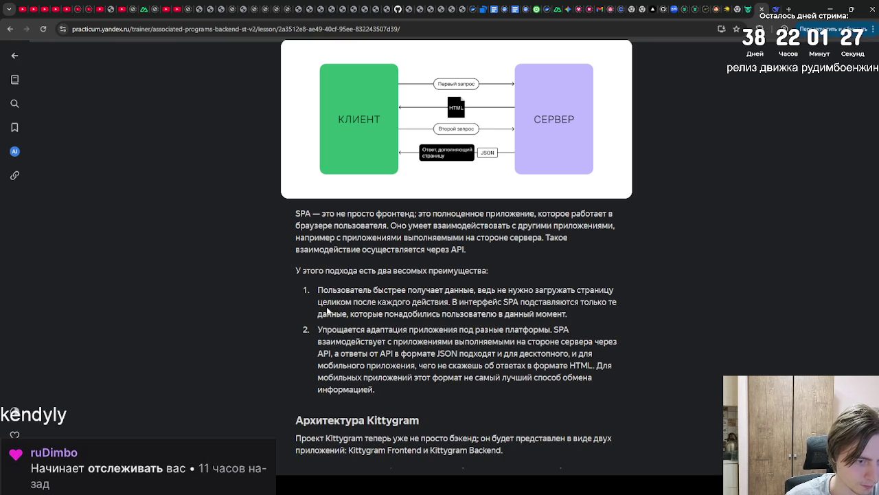
pyautogui.moveTo(318, 288)
pyautogui.mouseDown()
pyautogui.moveTo(580, 327)
pyautogui.moveTo(570, 316)
pyautogui.mouseUp()
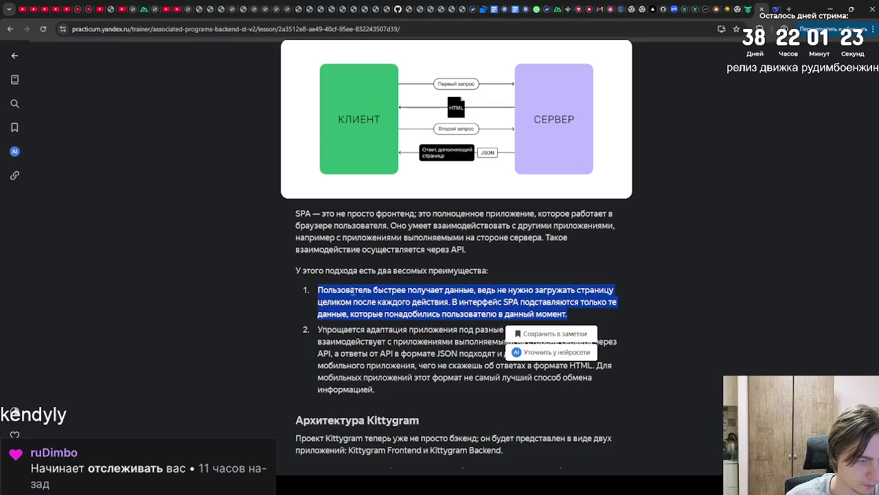
pyautogui.click(321, 310)
pyautogui.moveTo(319, 329)
pyautogui.mouseDown()
pyautogui.moveTo(569, 330)
pyautogui.moveTo(393, 341)
pyautogui.moveTo(492, 353)
pyautogui.moveTo(608, 342)
pyautogui.moveTo(403, 361)
pyautogui.moveTo(565, 355)
pyautogui.moveTo(415, 365)
pyautogui.moveTo(605, 370)
pyautogui.moveTo(377, 388)
pyautogui.mouseUp()
pyautogui.scroll(-5, 379, 400)
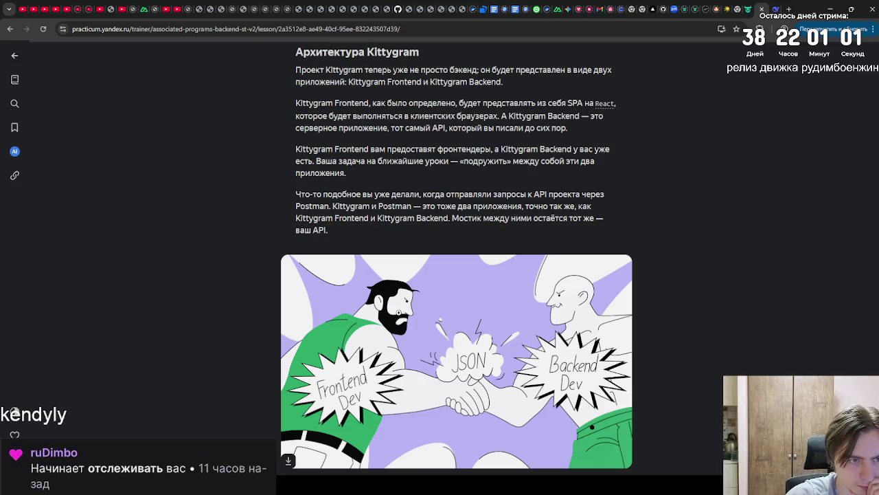
# Read the Kittygram architecture section and continue to the 'Документация для API' lesson.
pyautogui.moveTo(604, 108)
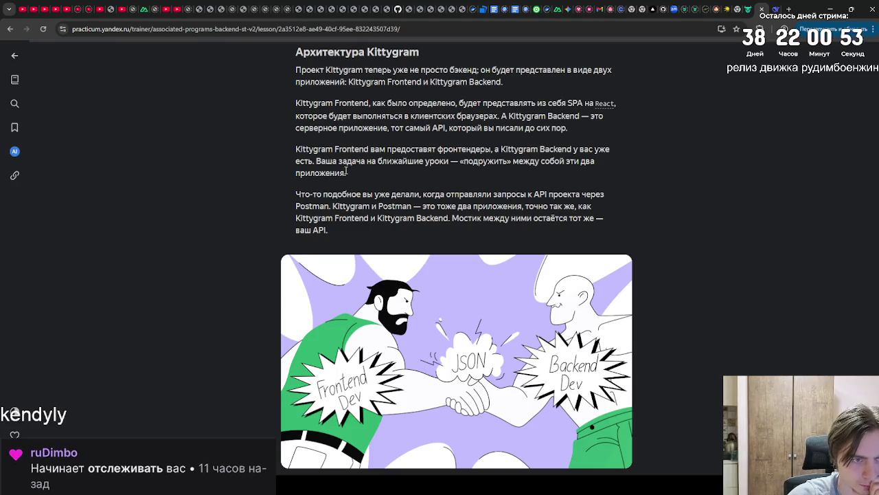
pyautogui.scroll(-1, 345, 172)
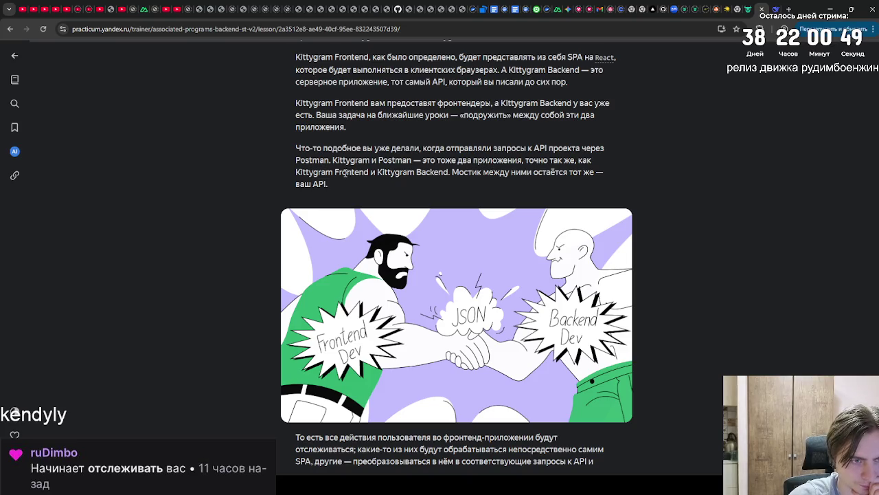
pyautogui.scroll(-3, 339, 180)
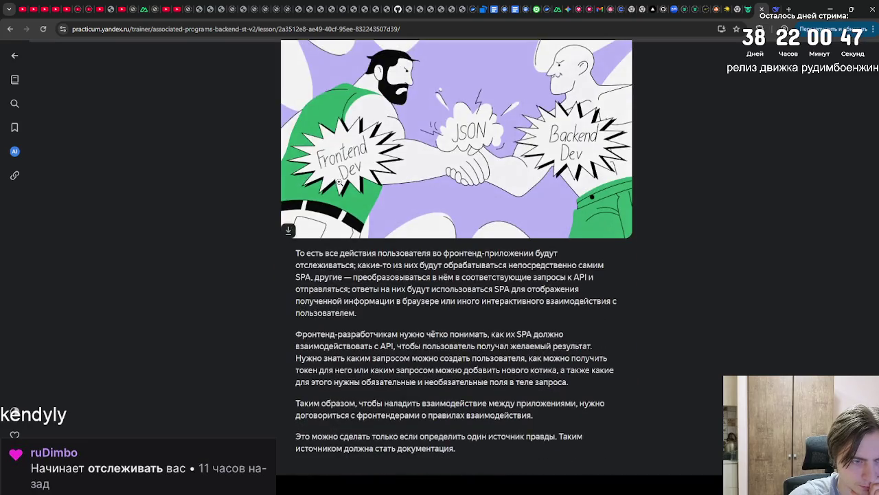
pyautogui.scroll(-2, 339, 182)
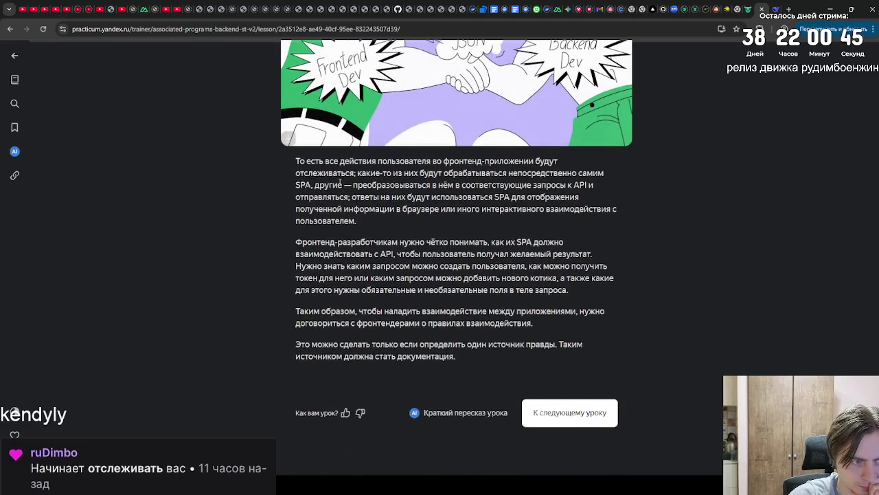
pyautogui.scroll(-1, 339, 182)
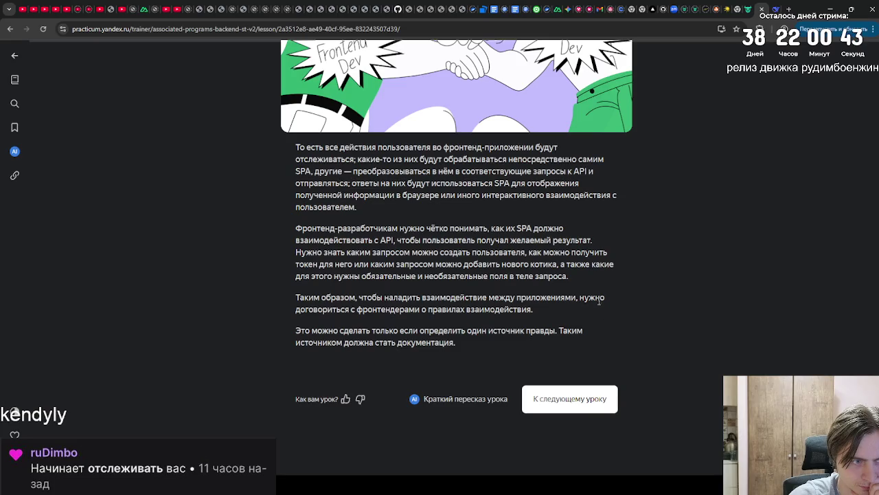
pyautogui.click(590, 406)
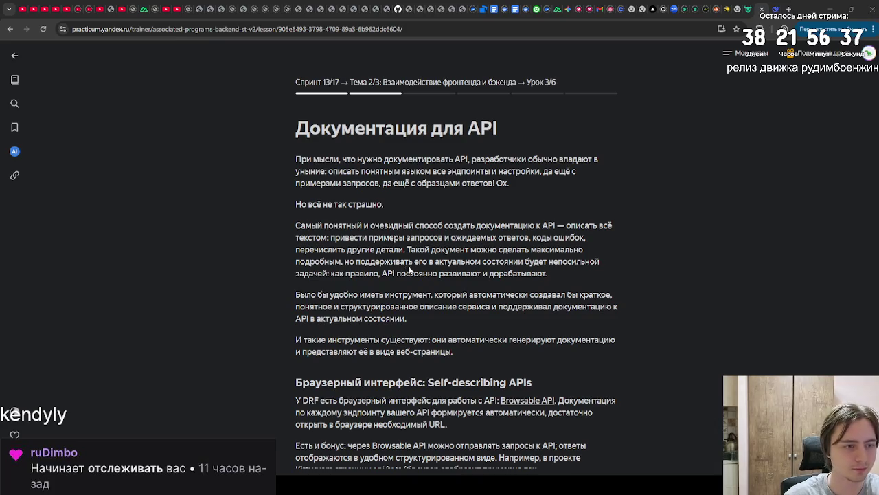
# Scroll into the API documentation lesson's introduction to DRF's Browsable API.
pyautogui.scroll(-1, 410, 266)
pyautogui.scroll(-1, 409, 266)
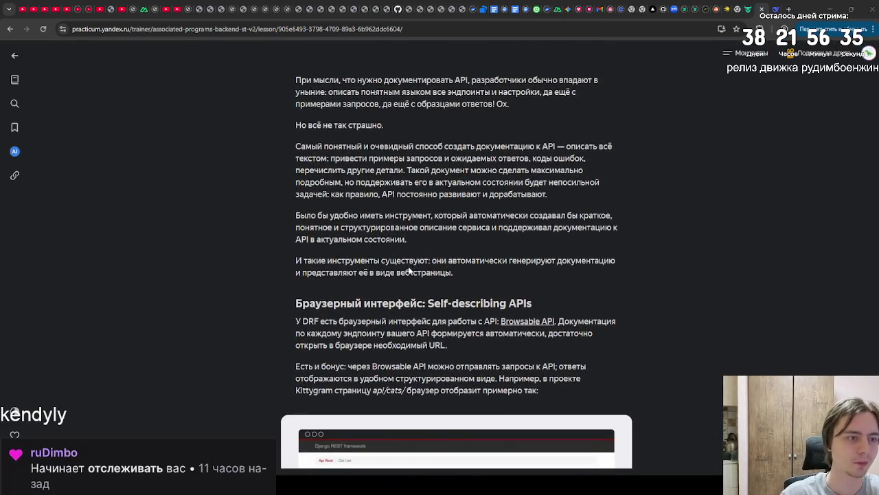